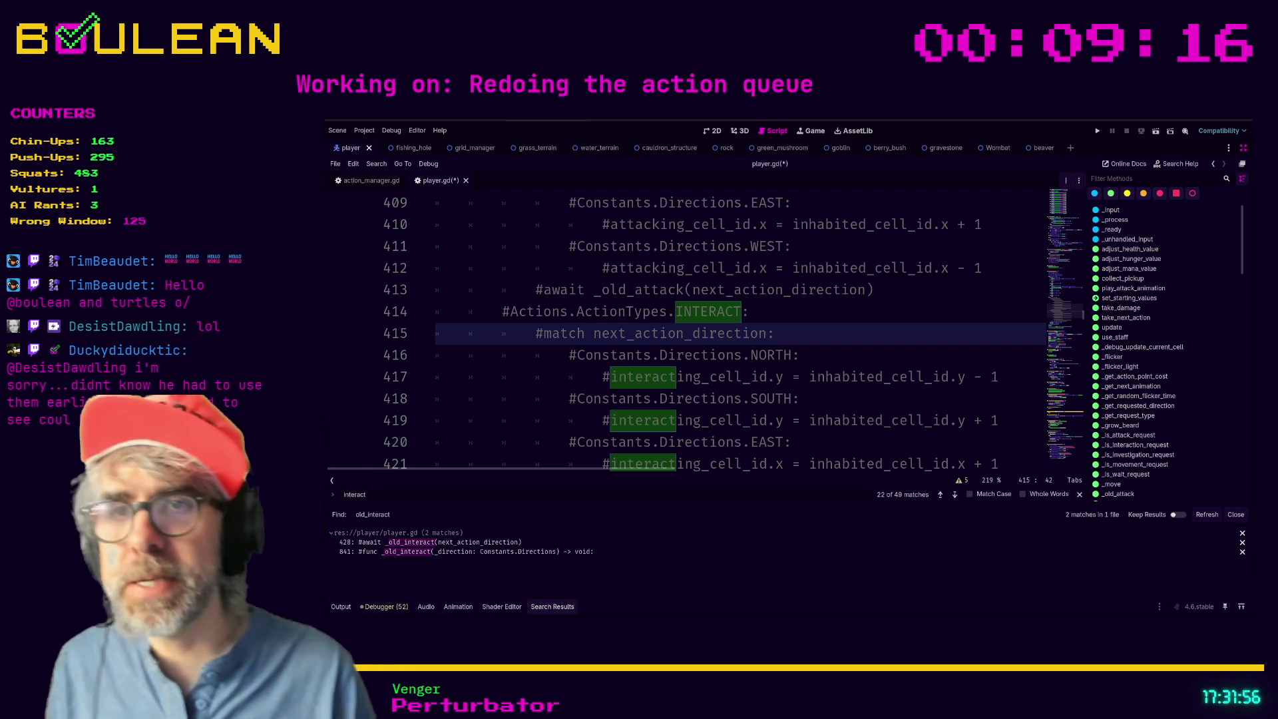
Save player.gd with its INTERACT branch and next_action_direction match commented out.
key(ctrl+s)
key(Up)
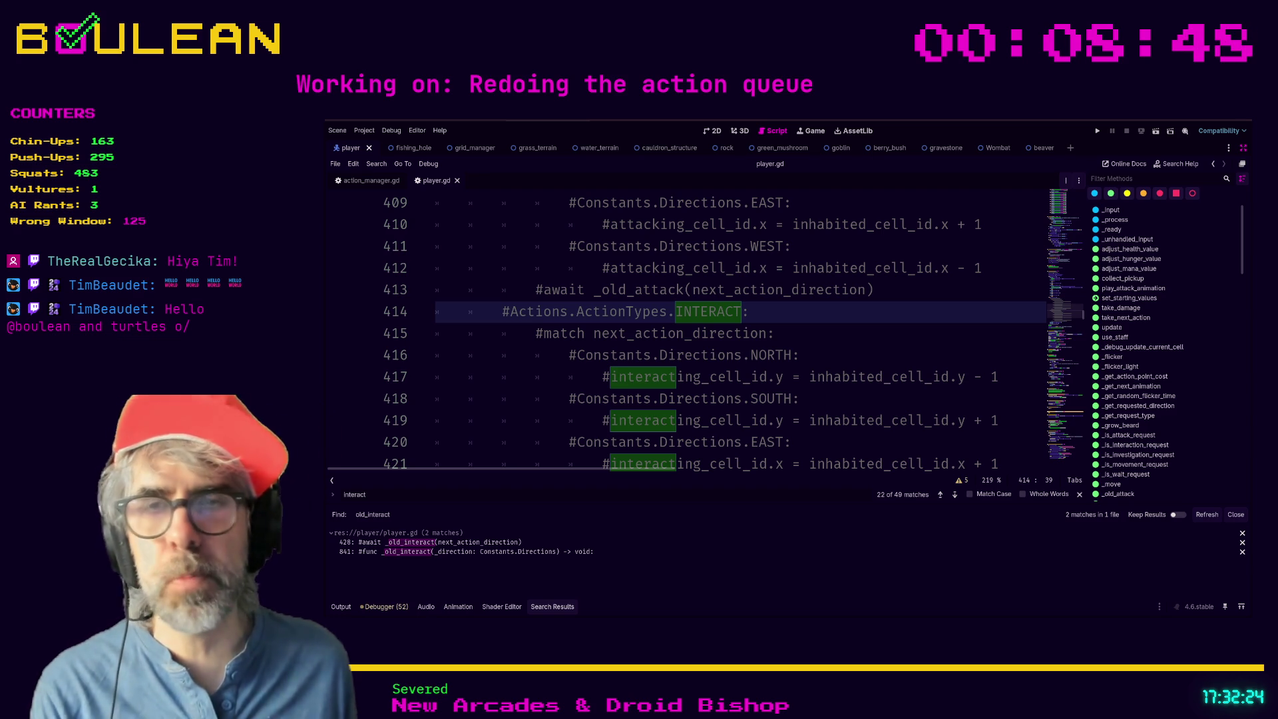
click(789, 324)
key(ctrl+s)
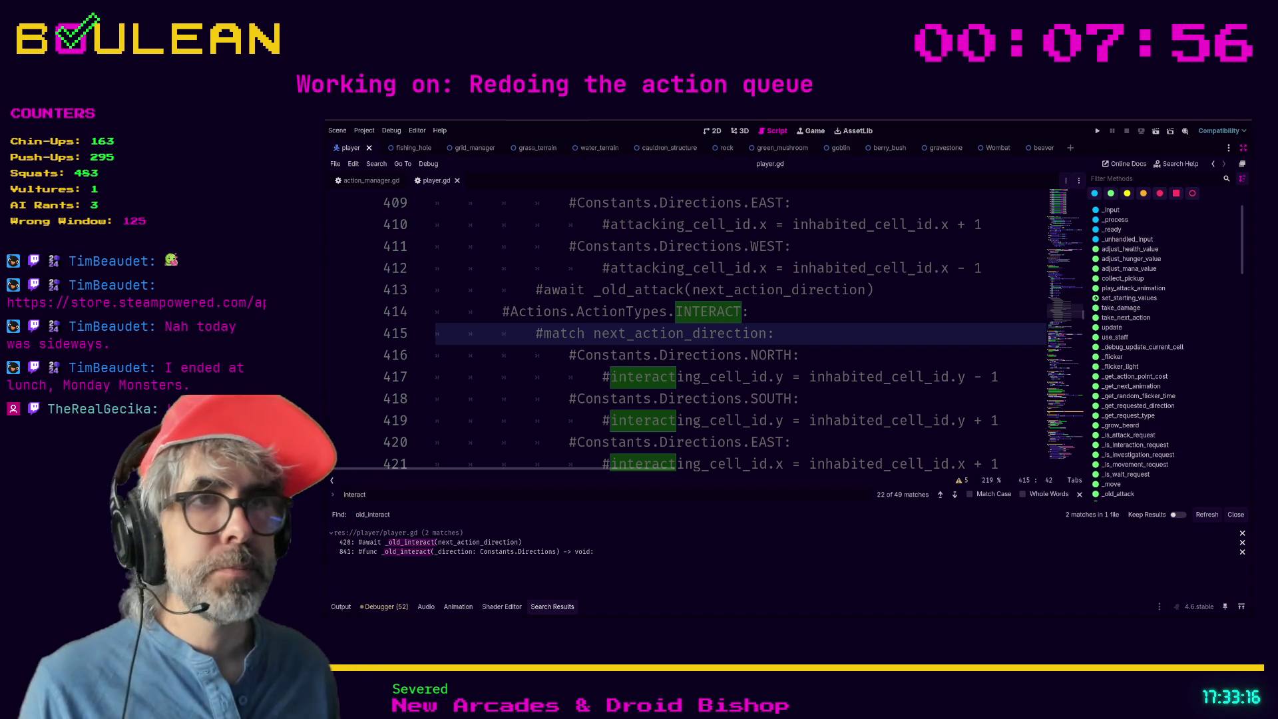
Delete the commented-out #_build() line from take_next_action's BUILD case, leaving only pass.
click(837, 408)
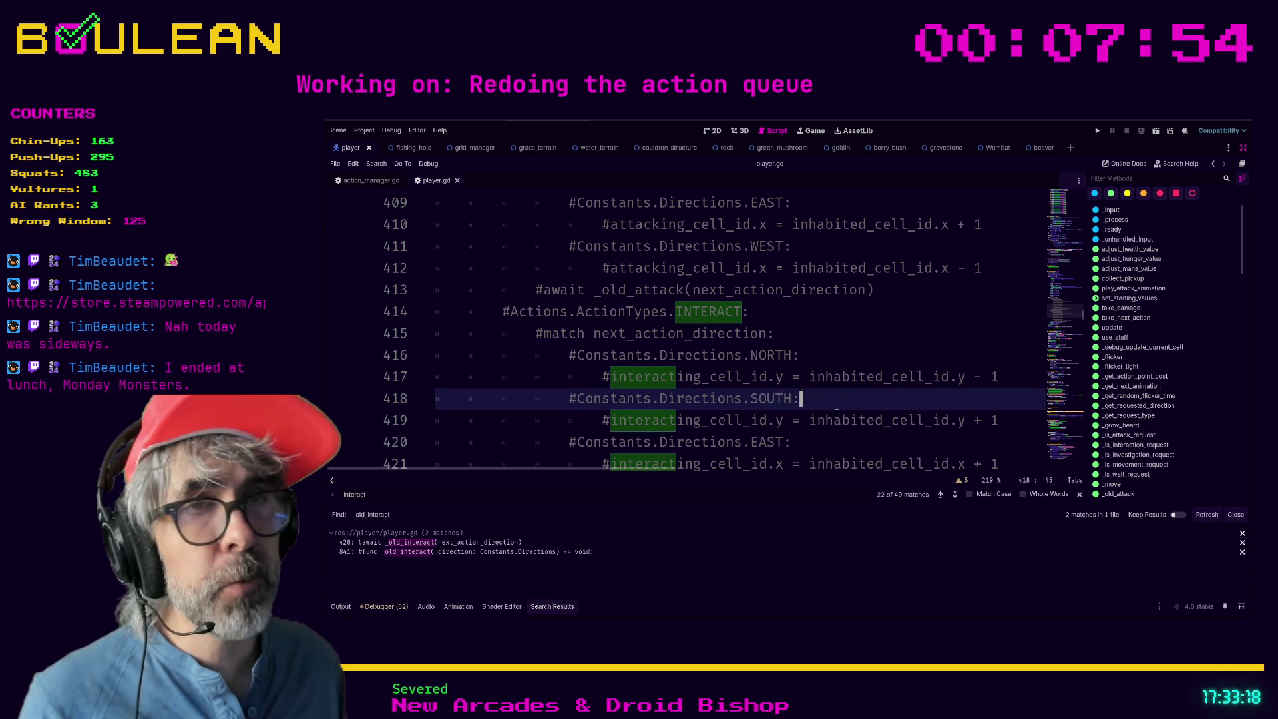
scroll(859, 405, up, 5)
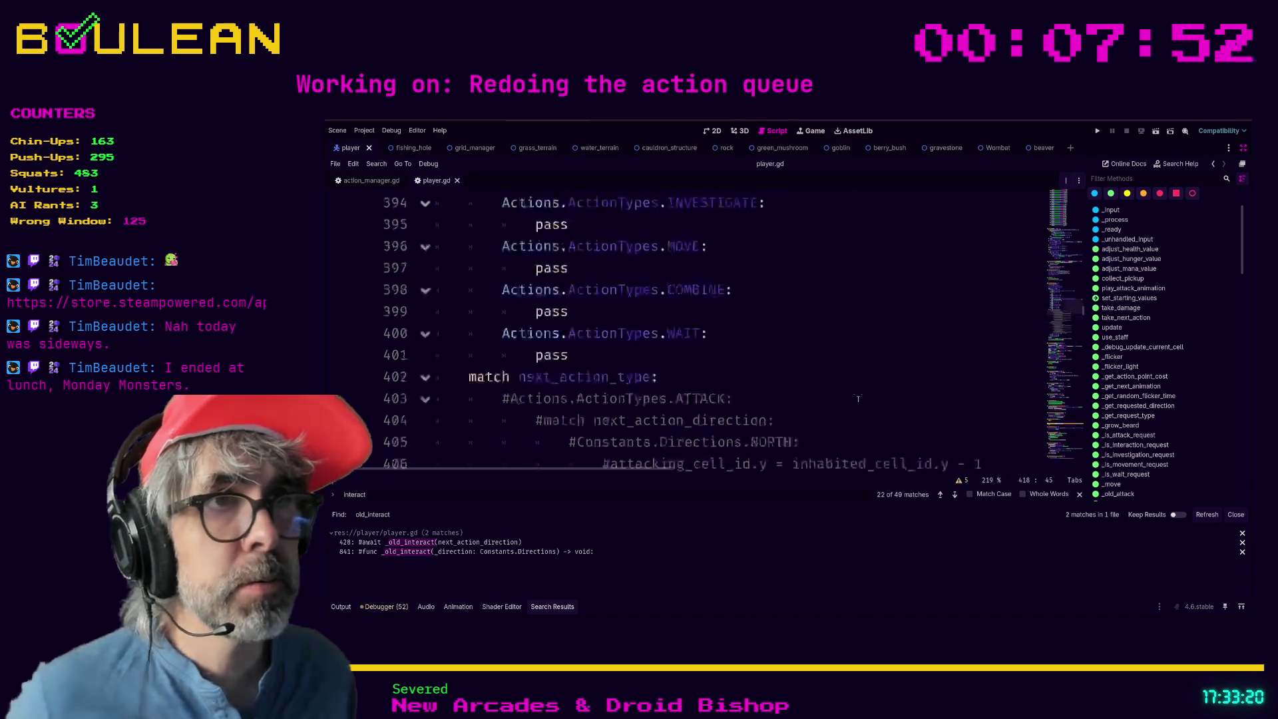
scroll(858, 399, up, 3)
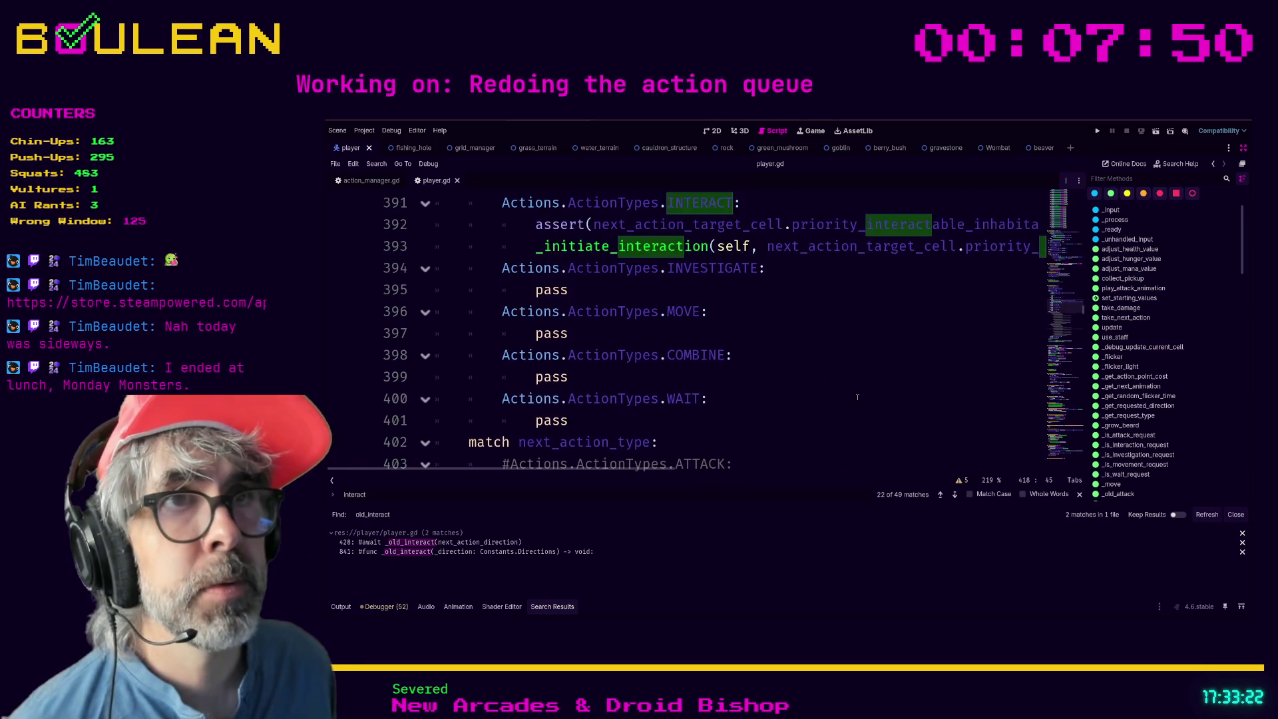
scroll(858, 398, up, 1)
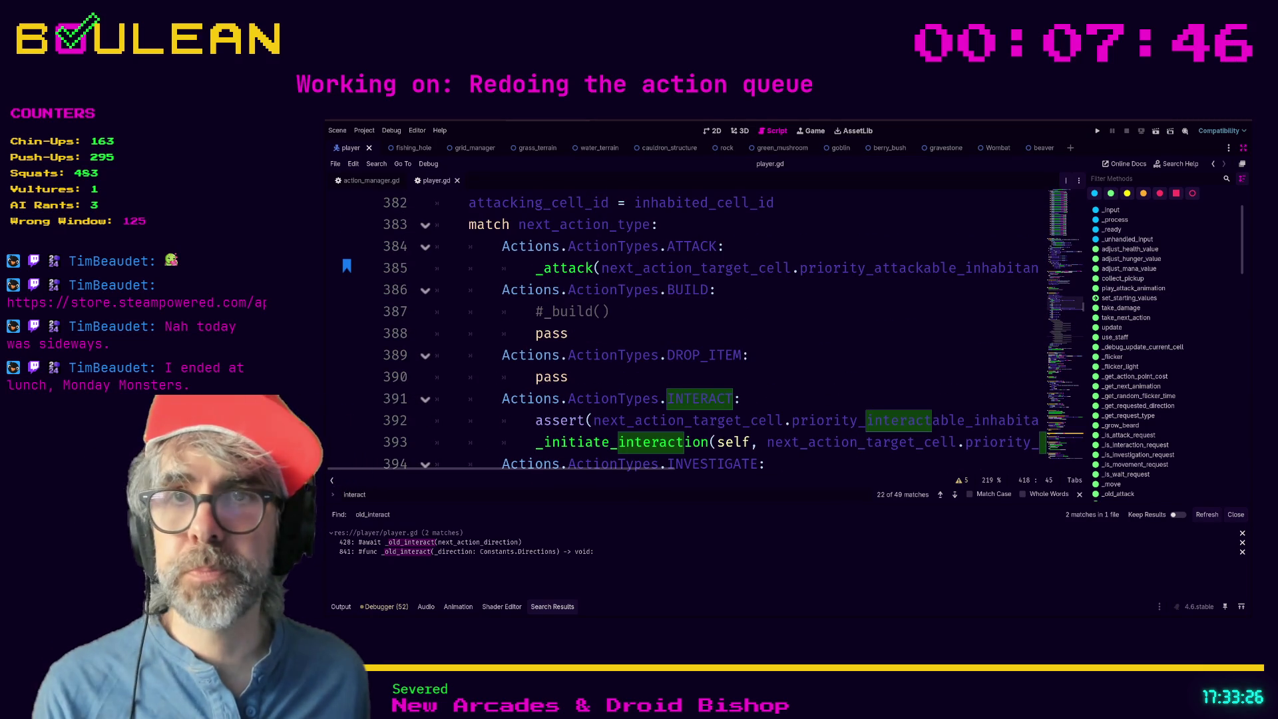
click(626, 377)
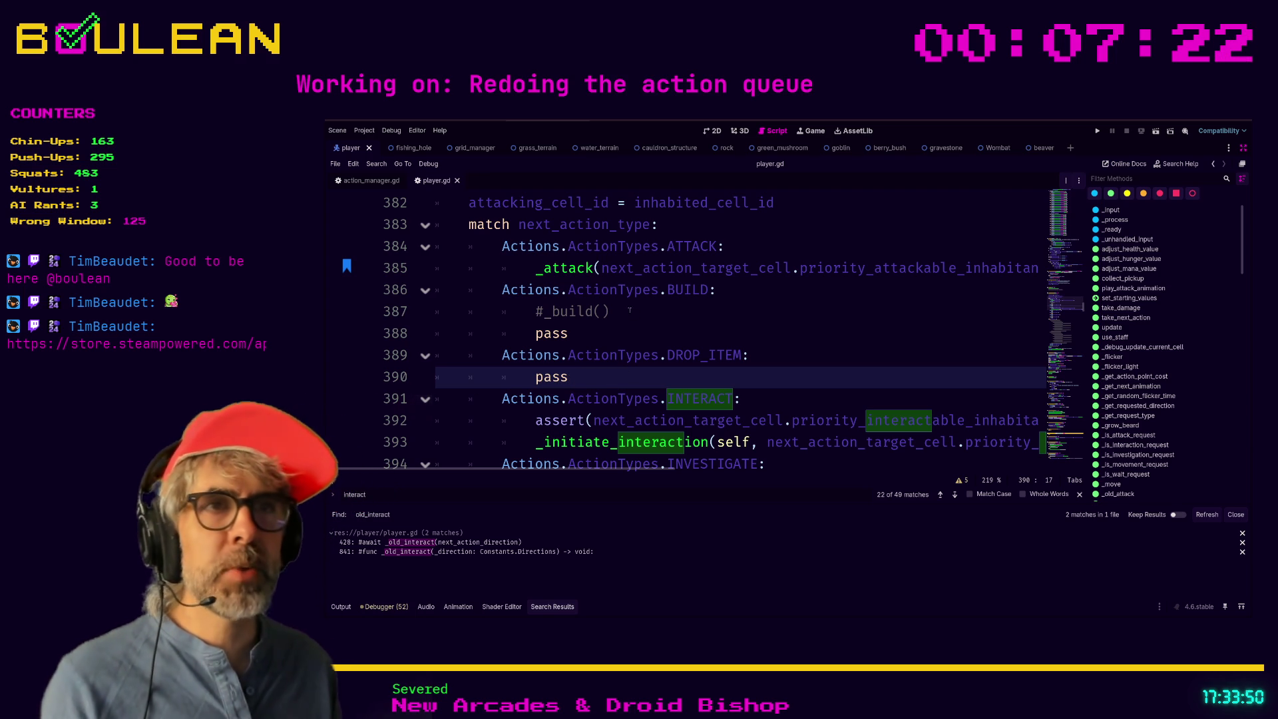
click(666, 312)
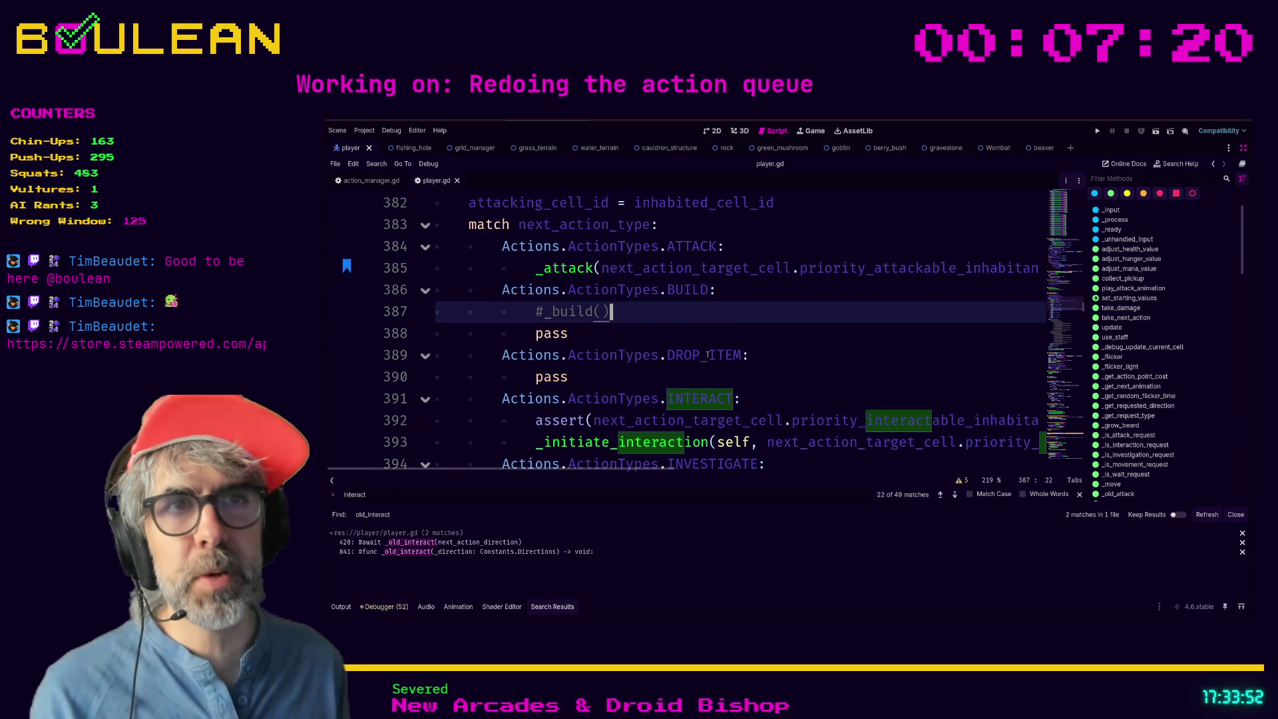
key(ctrl+shift+k)
scroll(746, 315, up, 3)
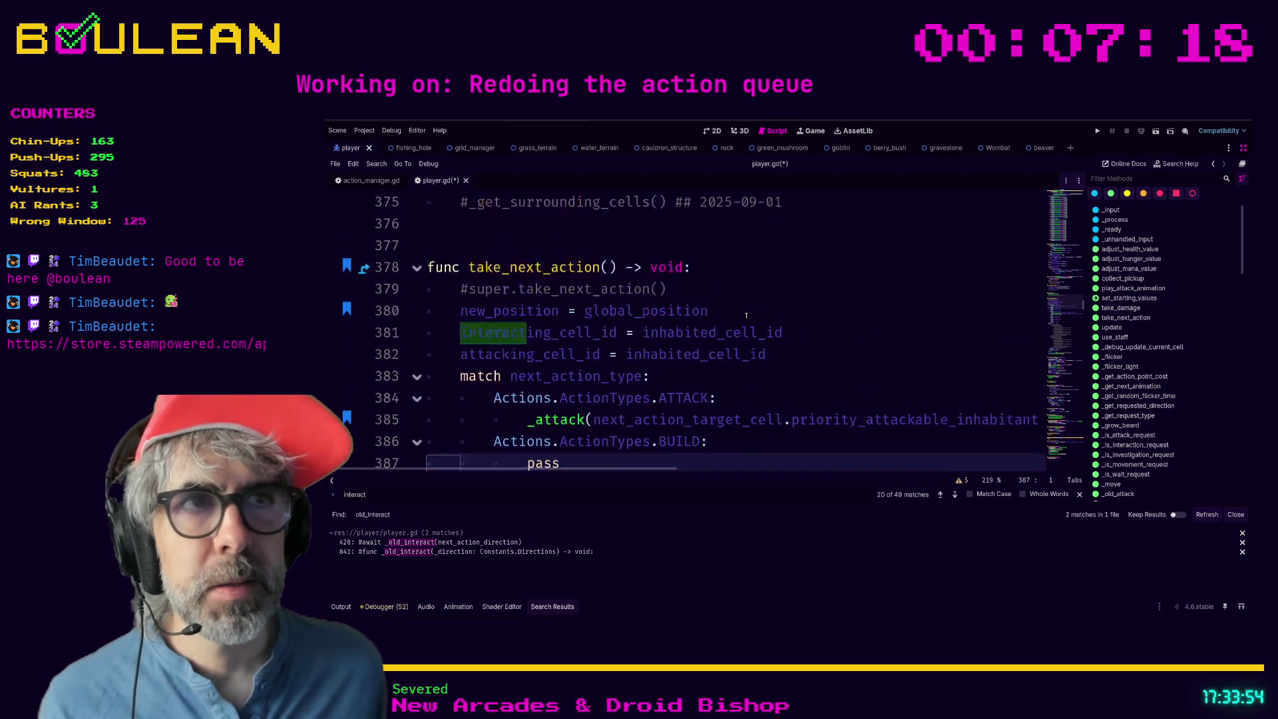
Delete the commented-out #super.take_next_action() and #_get_surrounding_cells() lines.
click(721, 335)
key(ctrl+shift+k)
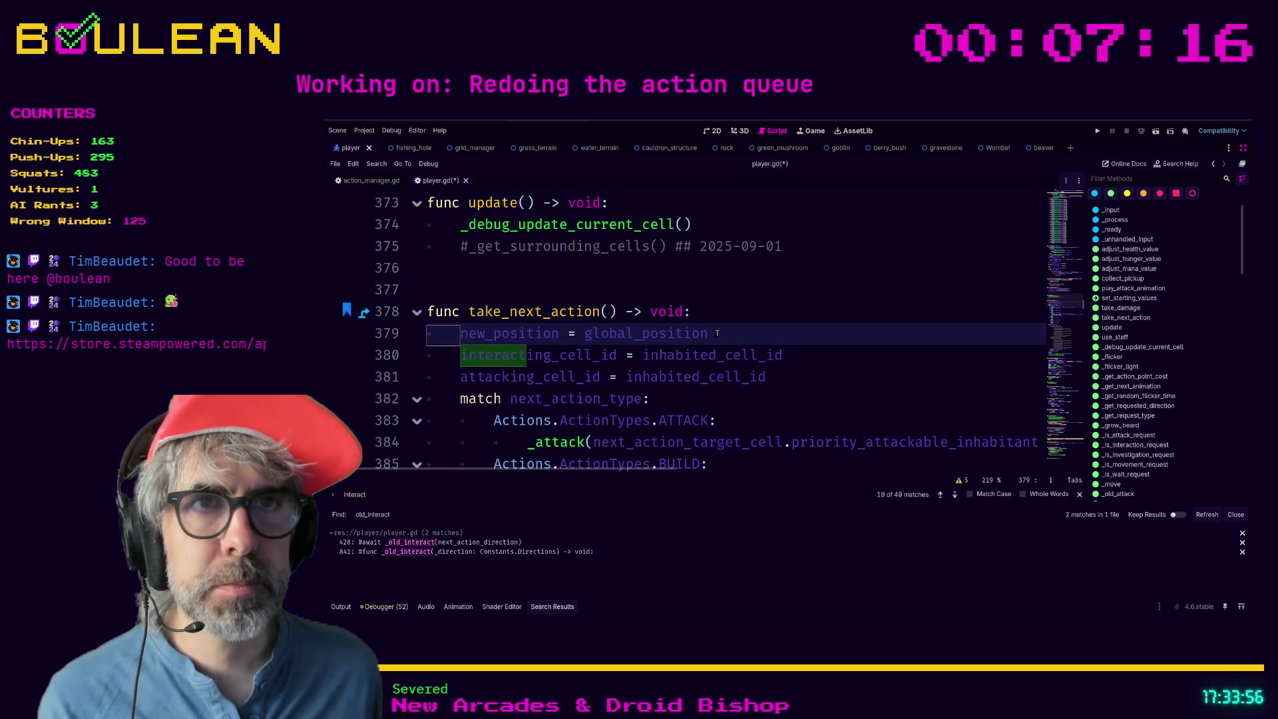
scroll(717, 333, up, 1)
click(824, 307)
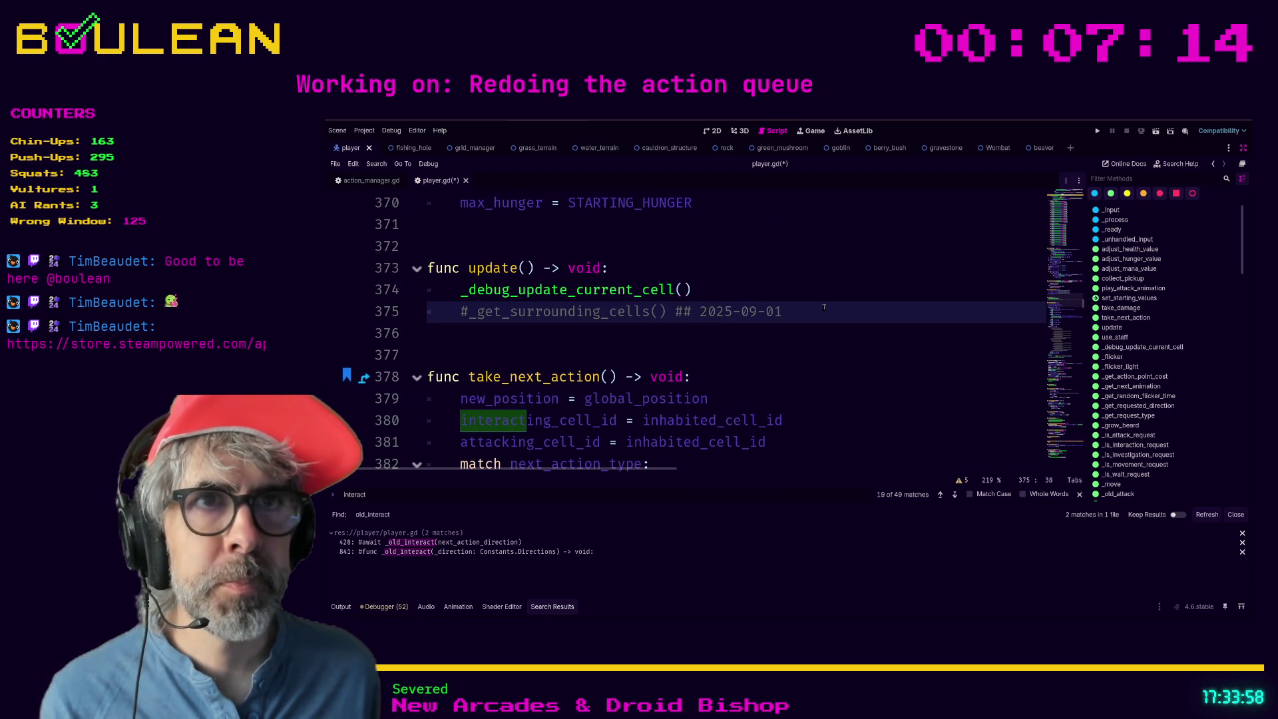
key(ctrl+shift+k)
scroll(703, 330, up, 3)
Add an extra blank line before set_starting_values and save player.gd.
click(752, 307)
key(ctrl+s)
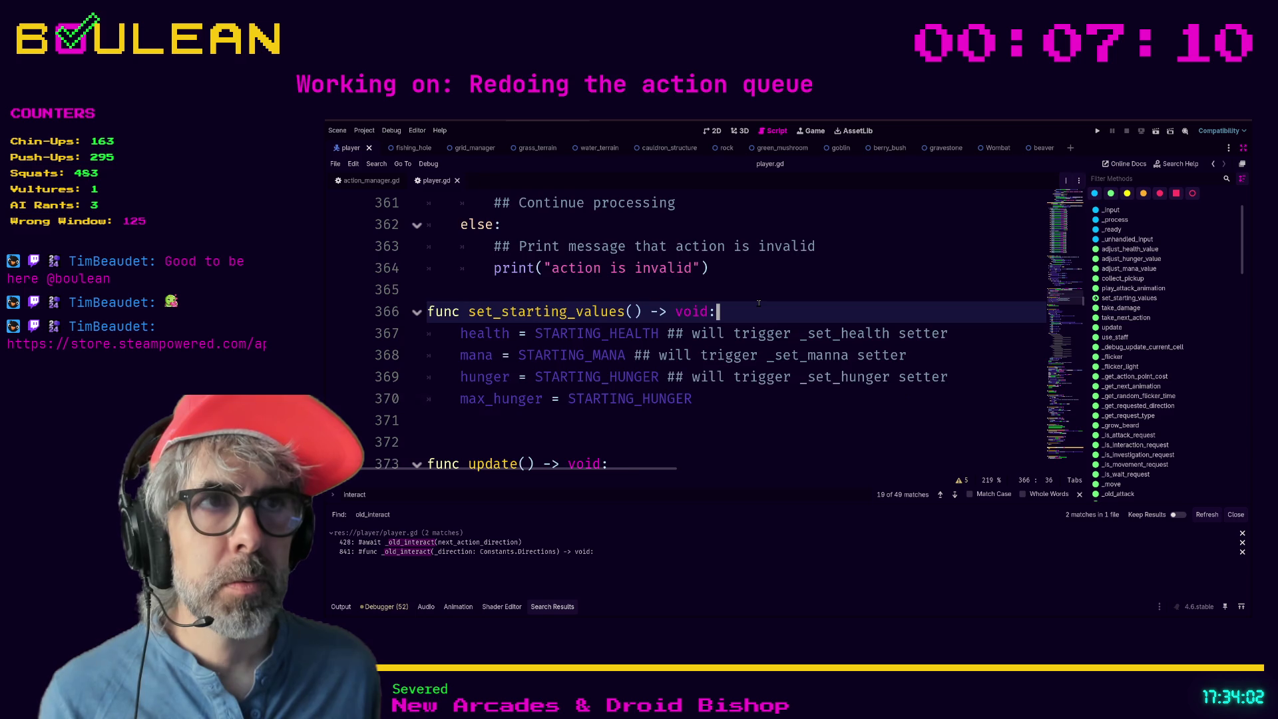
scroll(550, 348, up, 1)
click(550, 349)
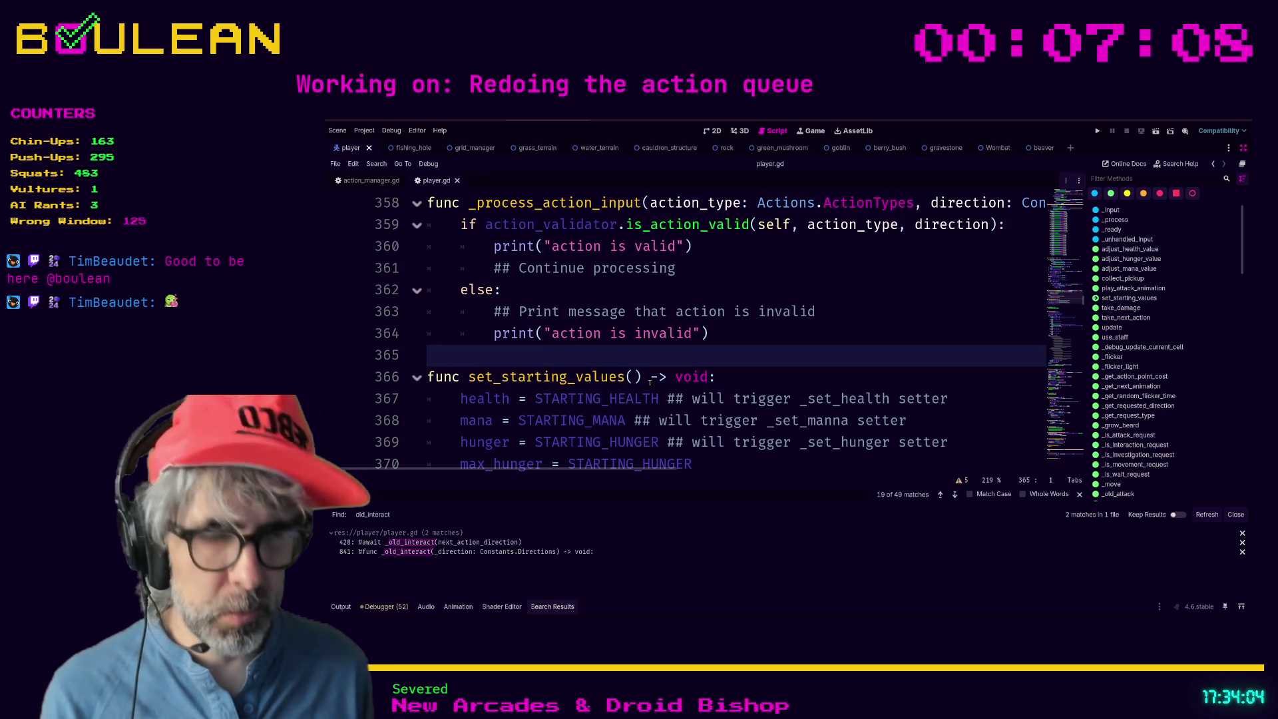
key(Return)
key(Up)
key(ctrl+s)
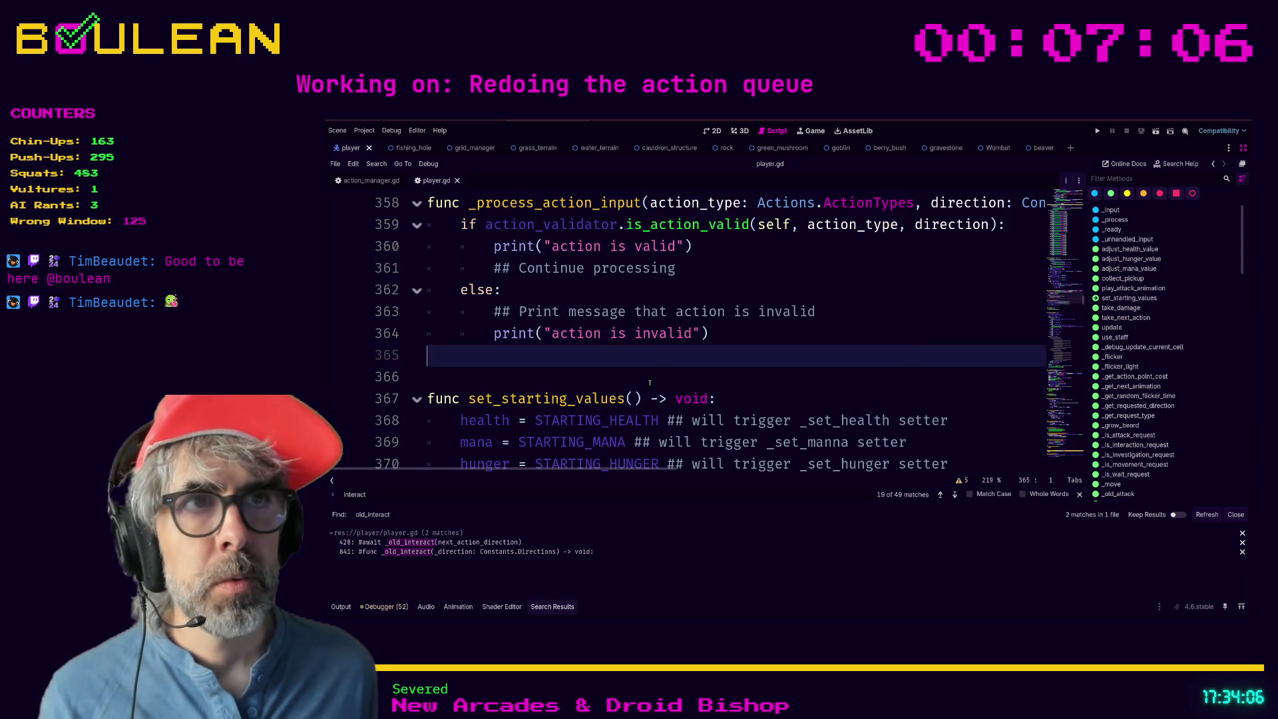
Inspect the INVESTIGATE case's pass, then view _initiate_interaction in character.gd.
scroll(728, 326, down, 5)
scroll(666, 333, down, 3)
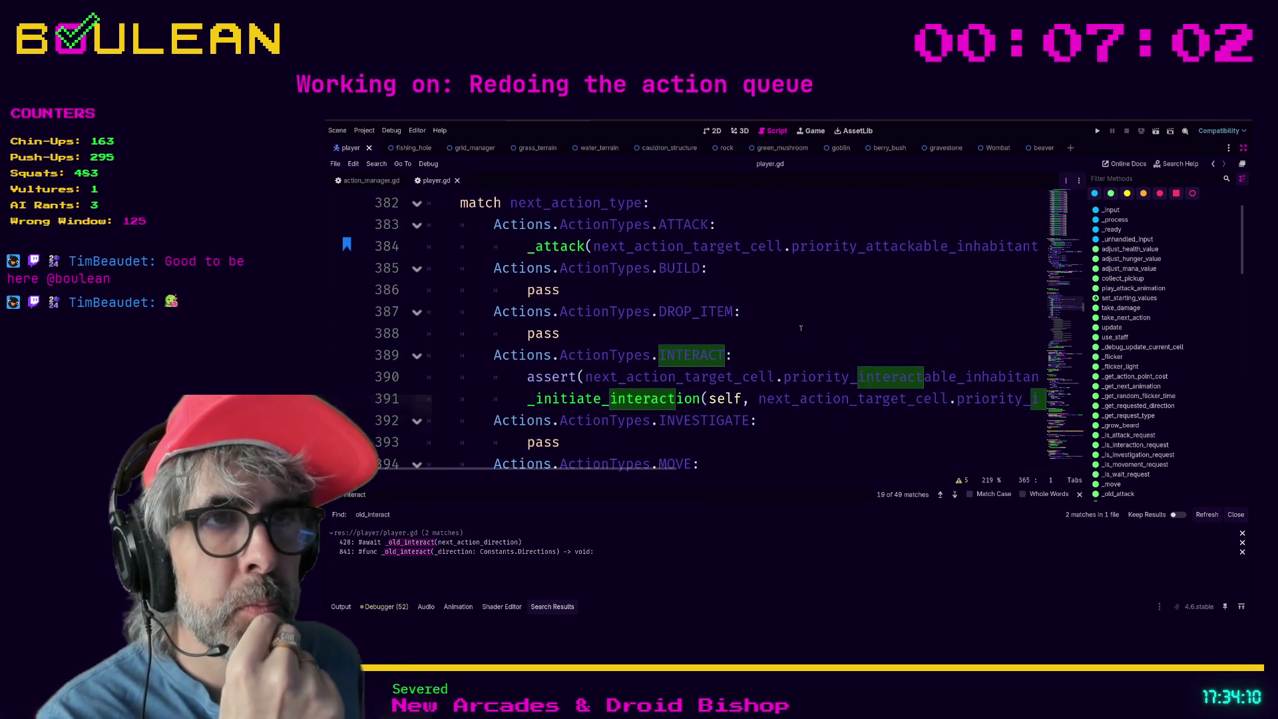
scroll(800, 329, down, 1)
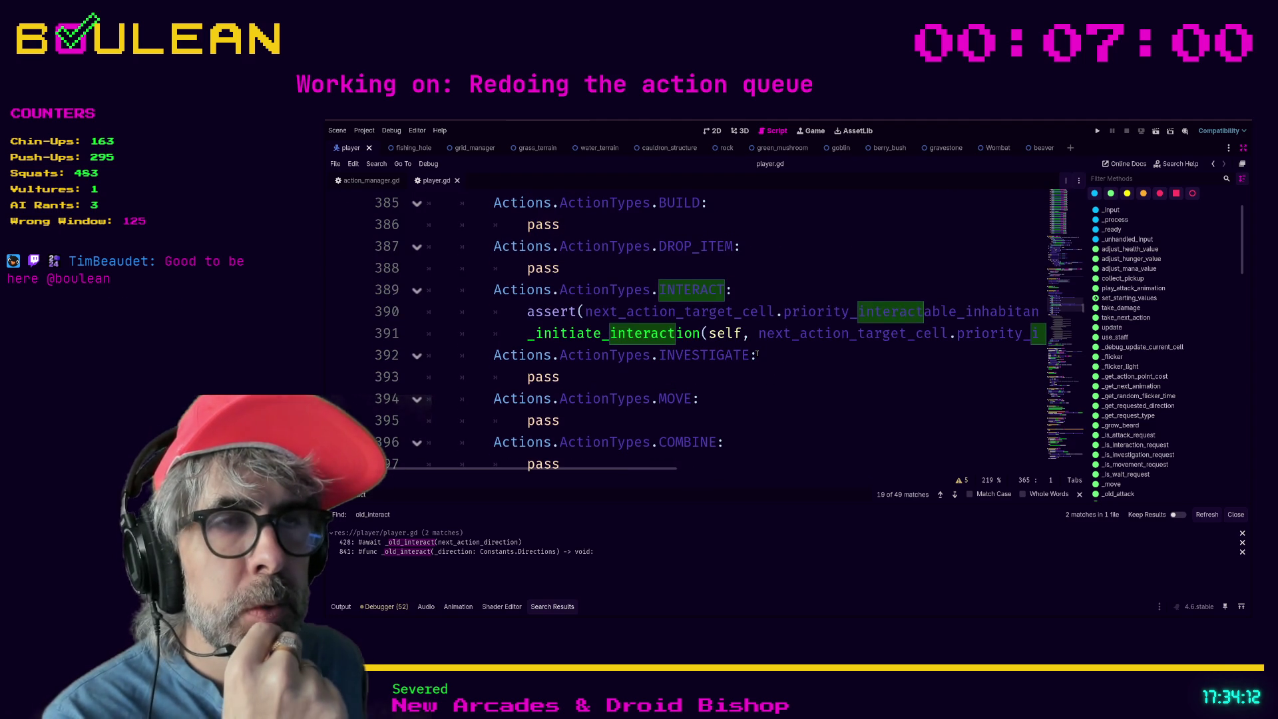
drag(572, 377, 441, 381)
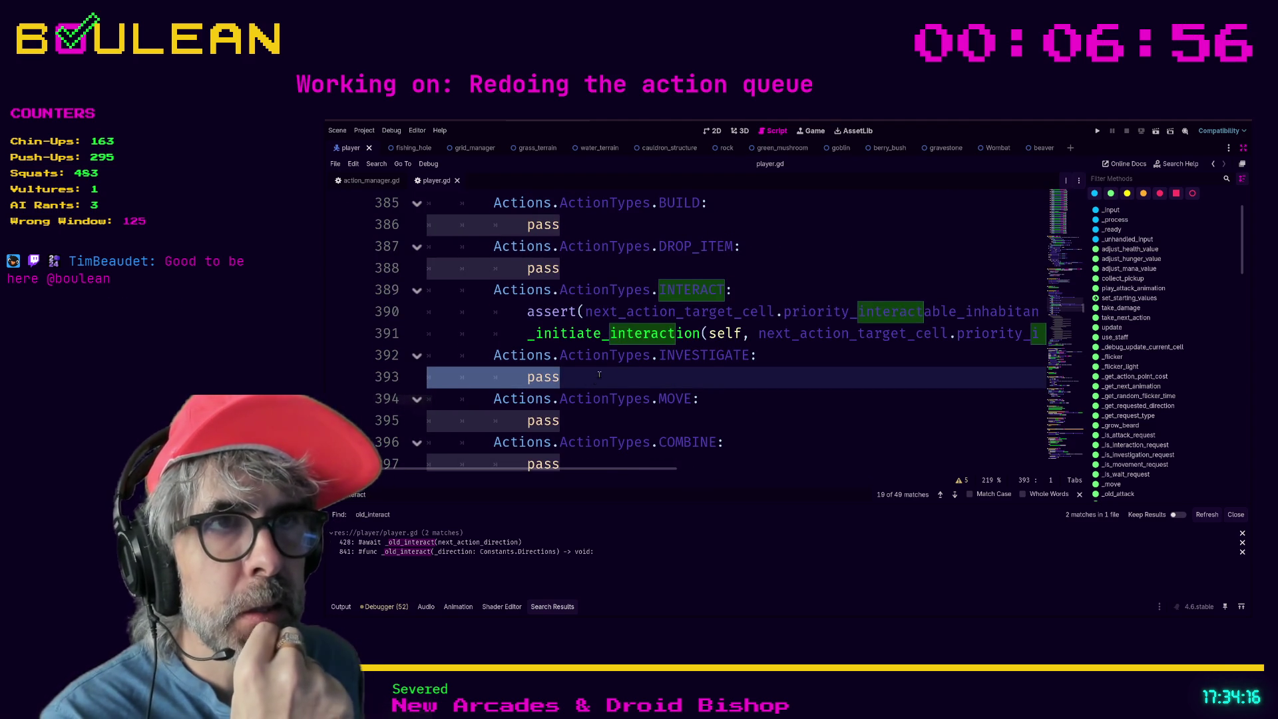
scroll(596, 379, down, 1)
scroll(582, 366, up, 3)
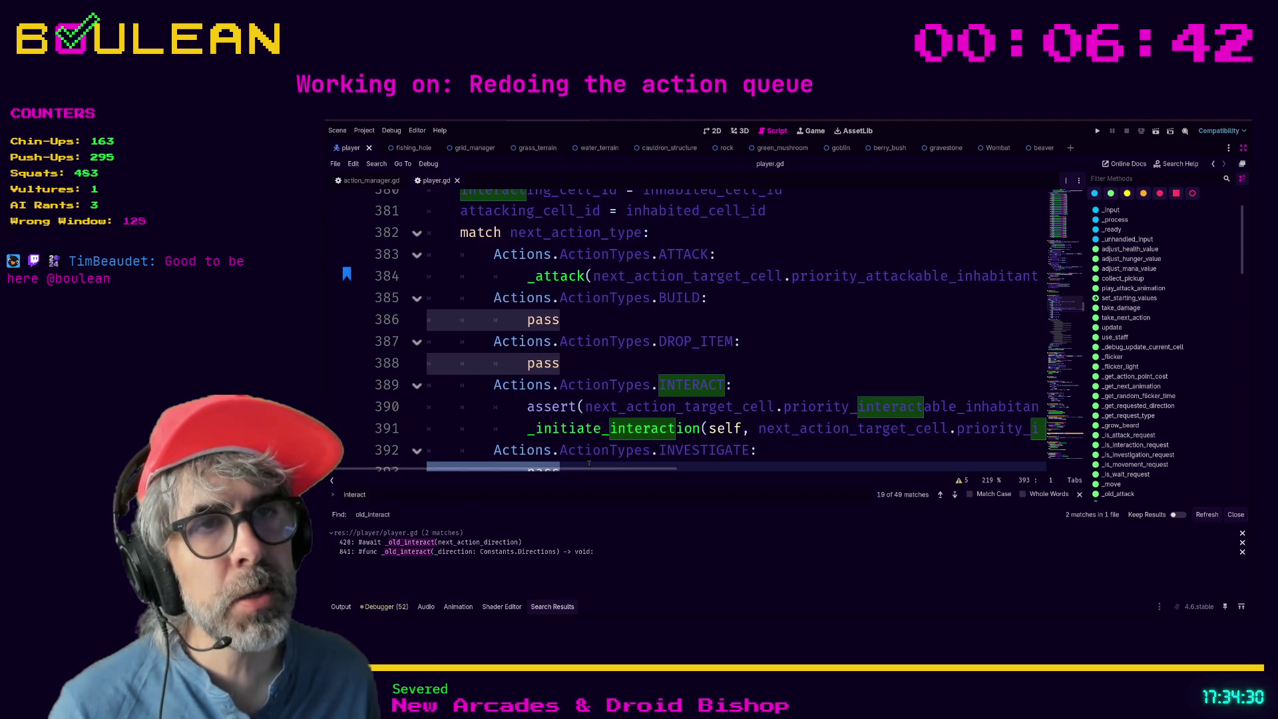
ctrl+click(603, 430)
Delete the commented-out _interact function from character.gd.
click(598, 339)
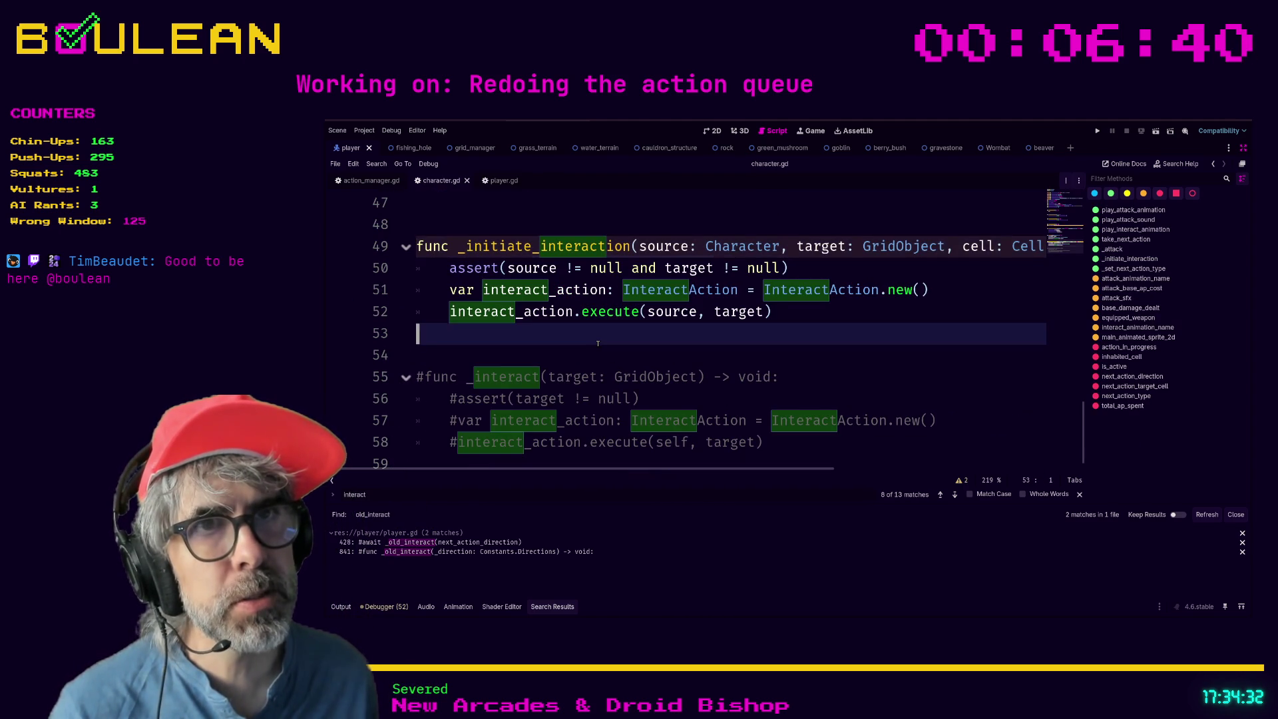
scroll(598, 344, up, 2)
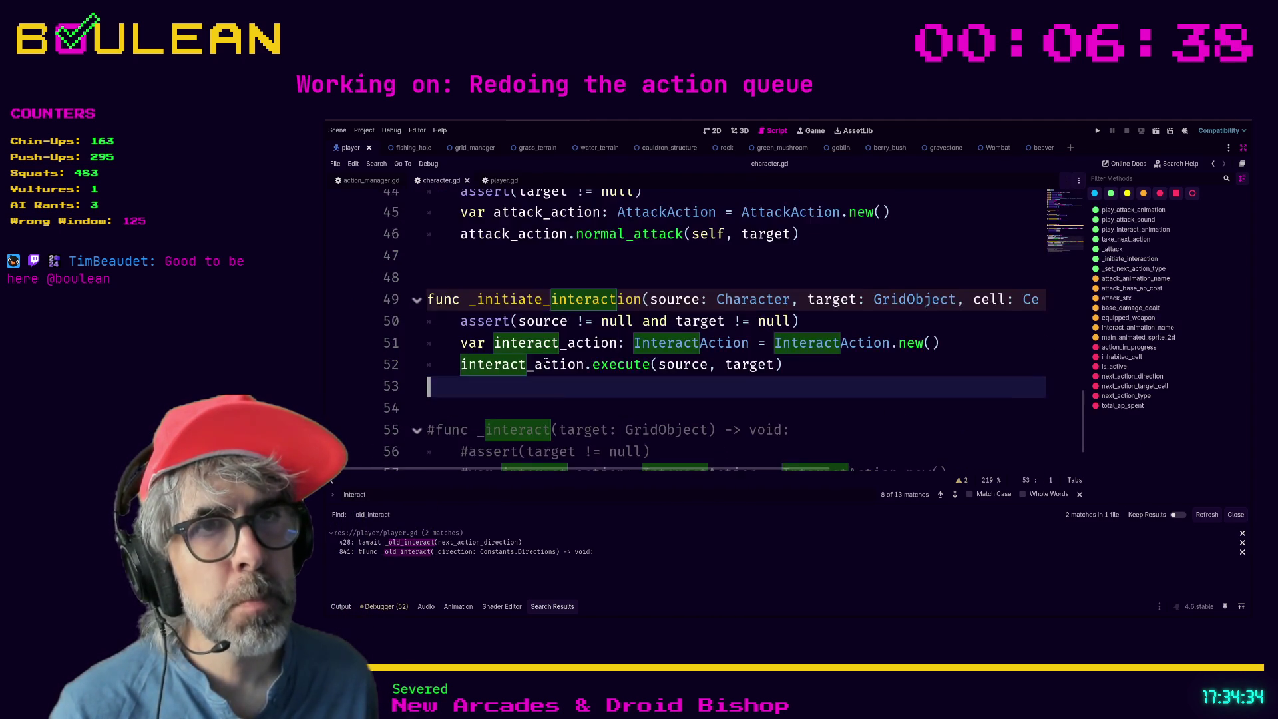
scroll(559, 377, down, 2)
mouse_move(587, 453)
mouse_down()
mouse_move(426, 407)
mouse_move(423, 366)
mouse_up()
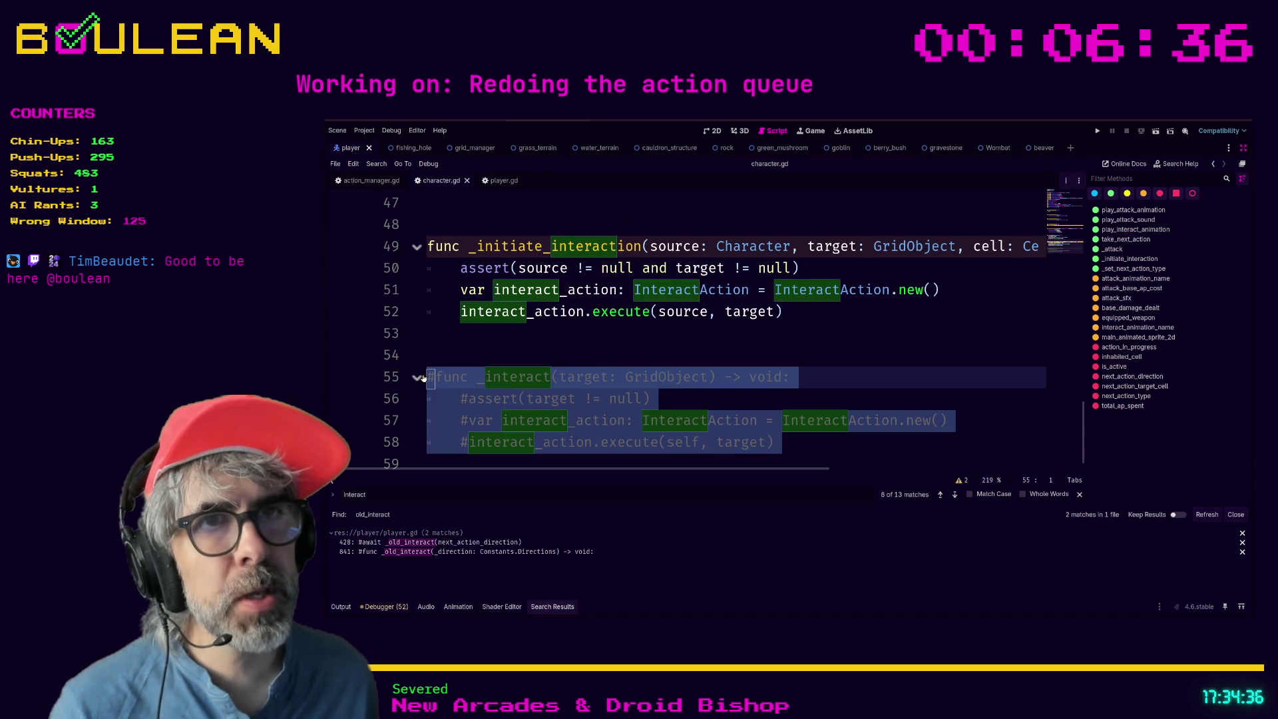
key(BackSpace)
key(BackSpace)
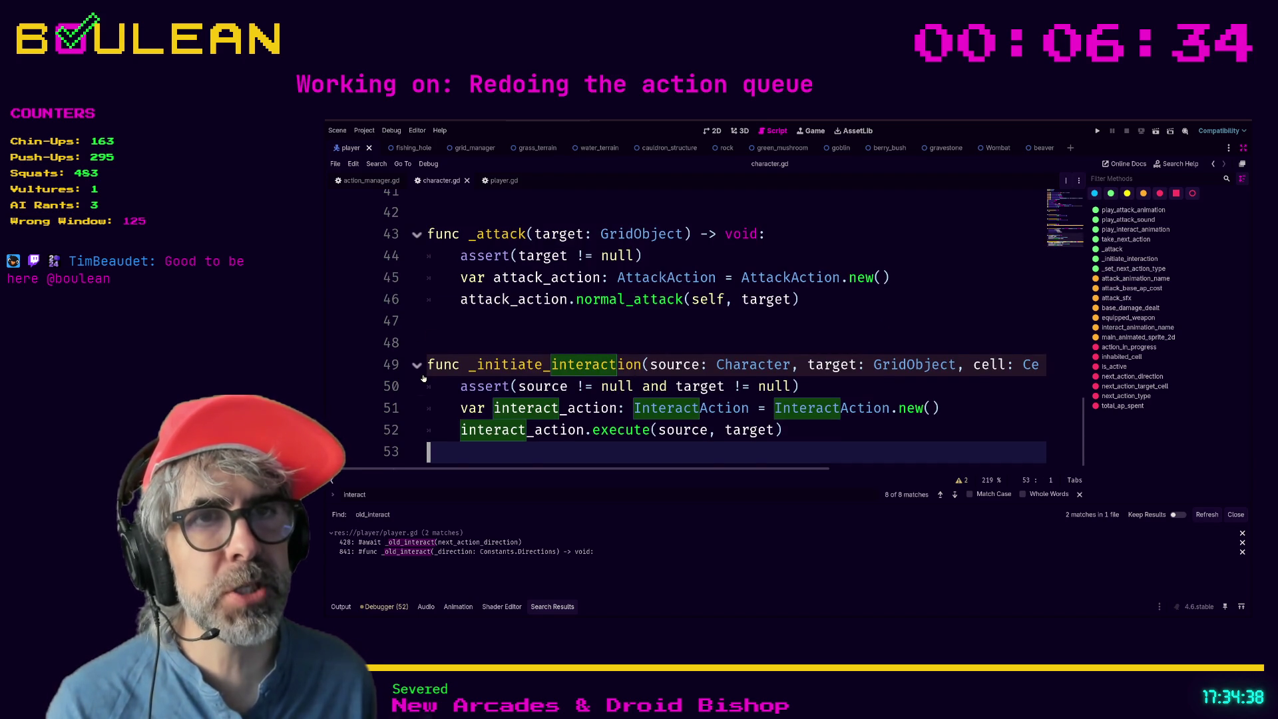
key(Up)
key(Up)
key(Up)
key(Up)
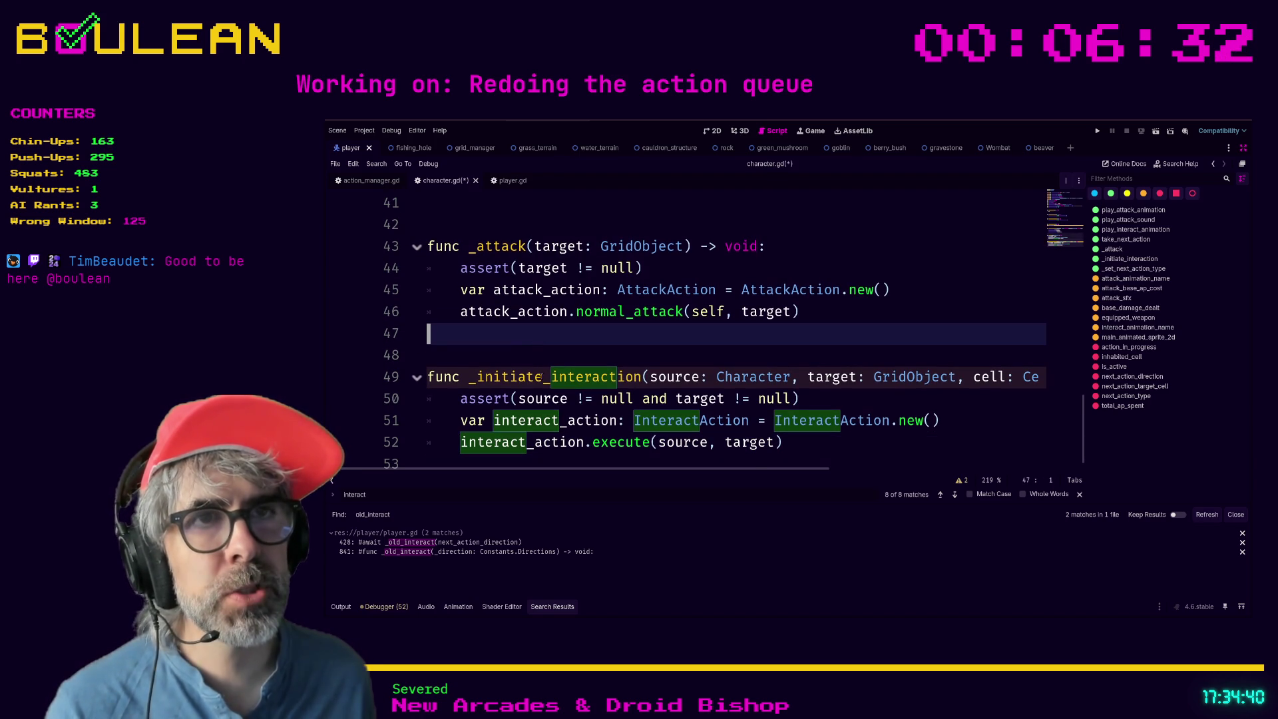
Rename _attack to _initiate_attack in character.gd and save.
click(478, 243)
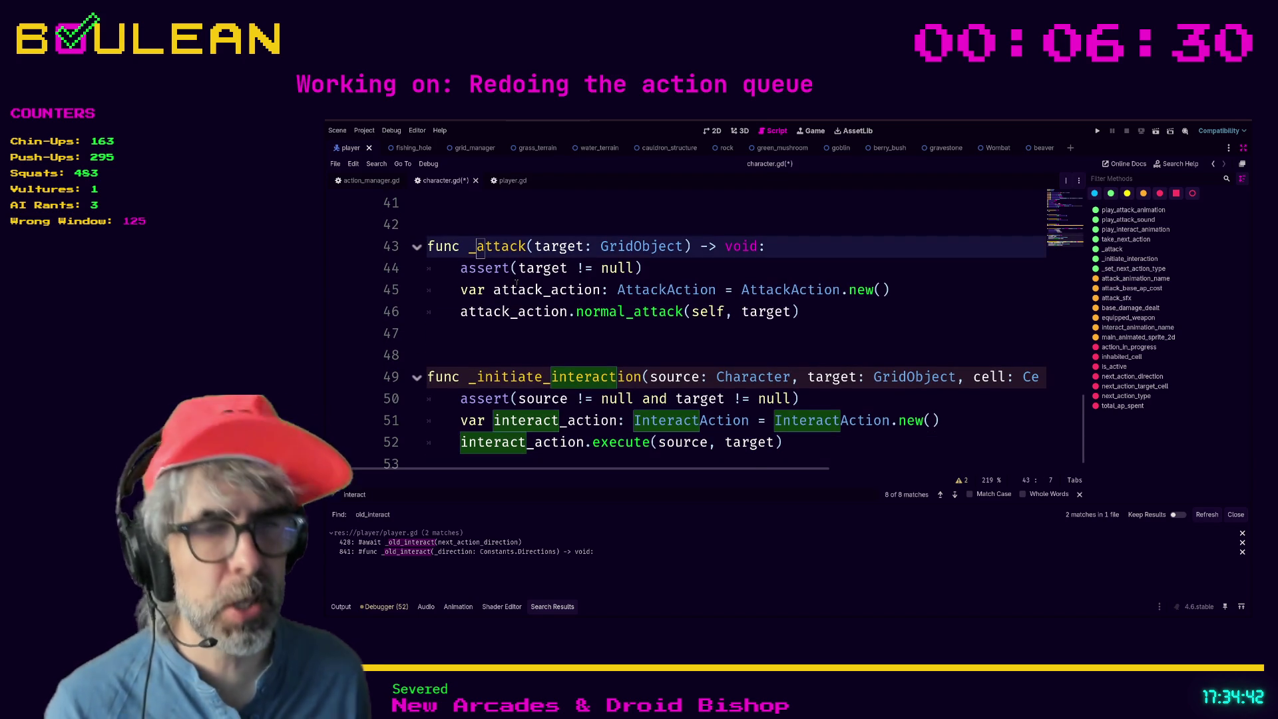
text(initiate_)
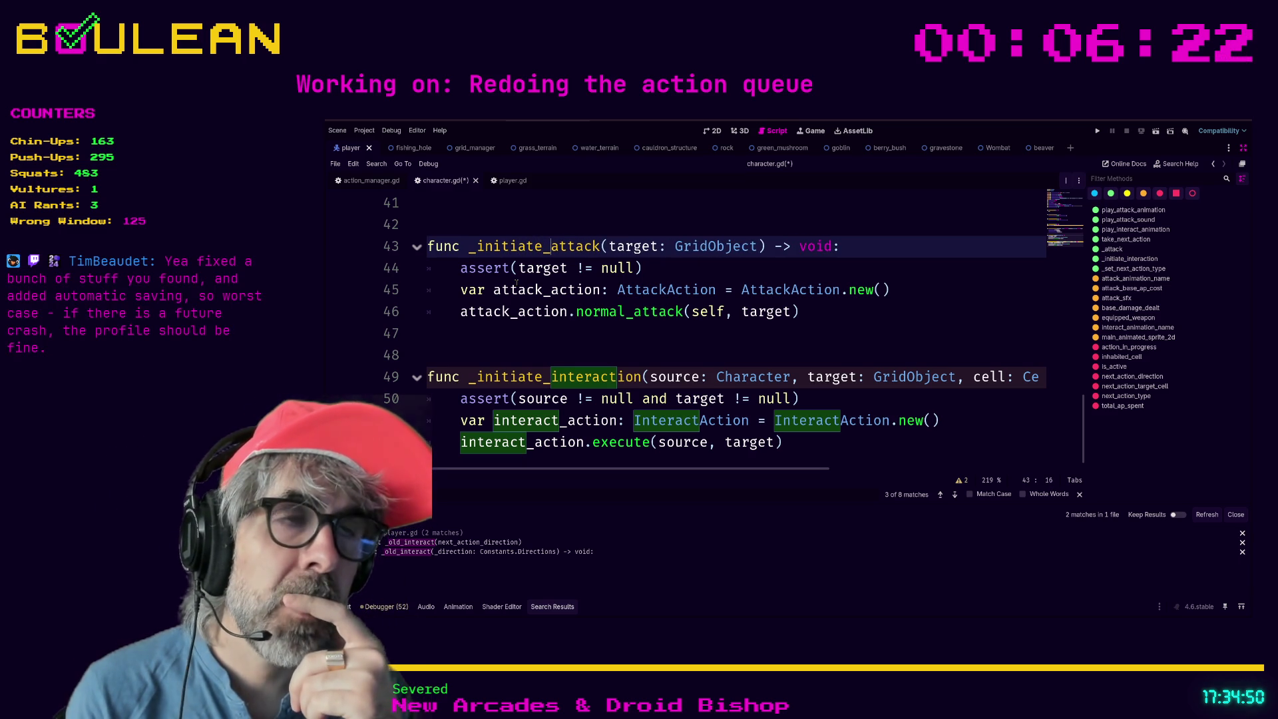
key(ctrl+s)
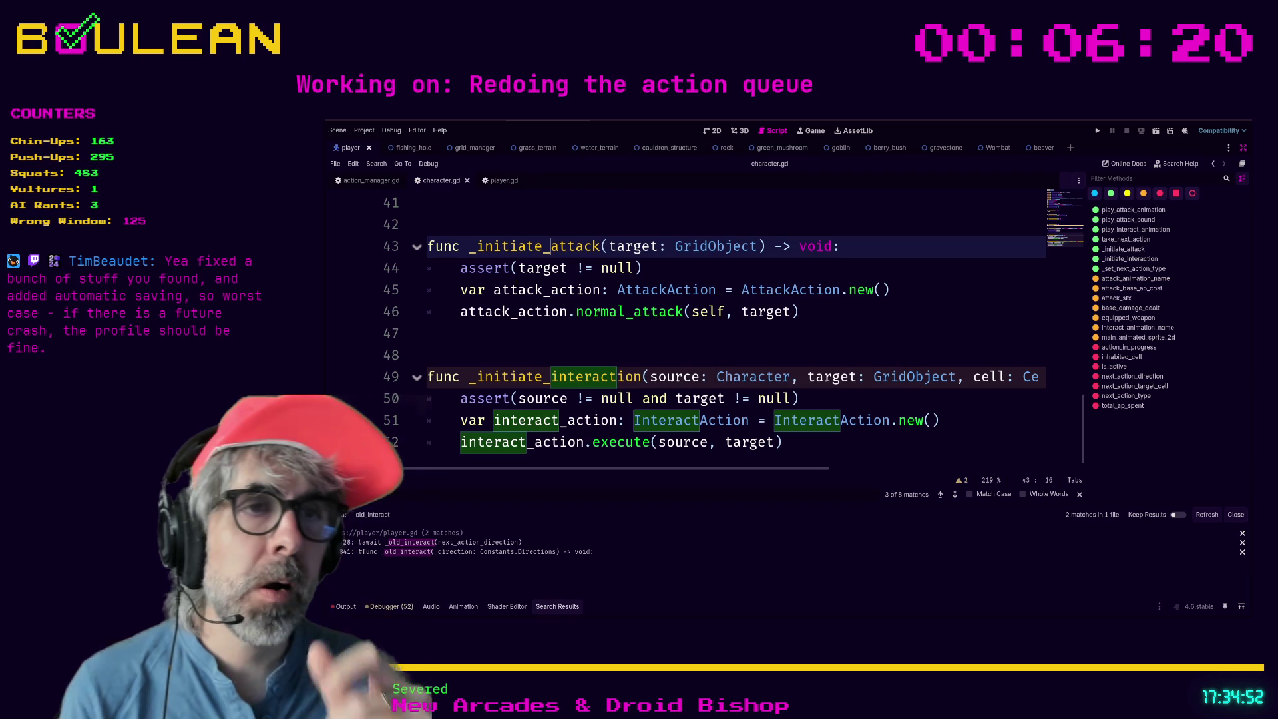
Search character.gd for '_attack', step through the matches, then view player.gd's match block.
key(ctrl+f)
text(_attack)
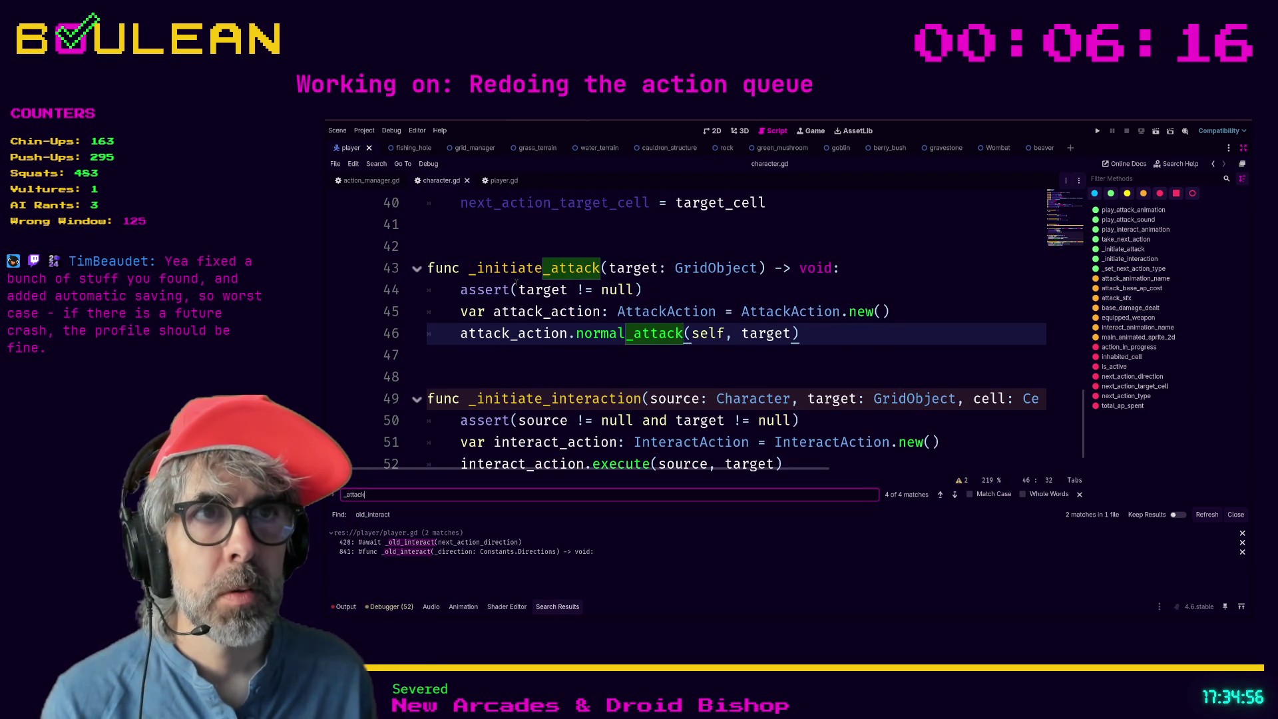
key(Return)
key(Return)
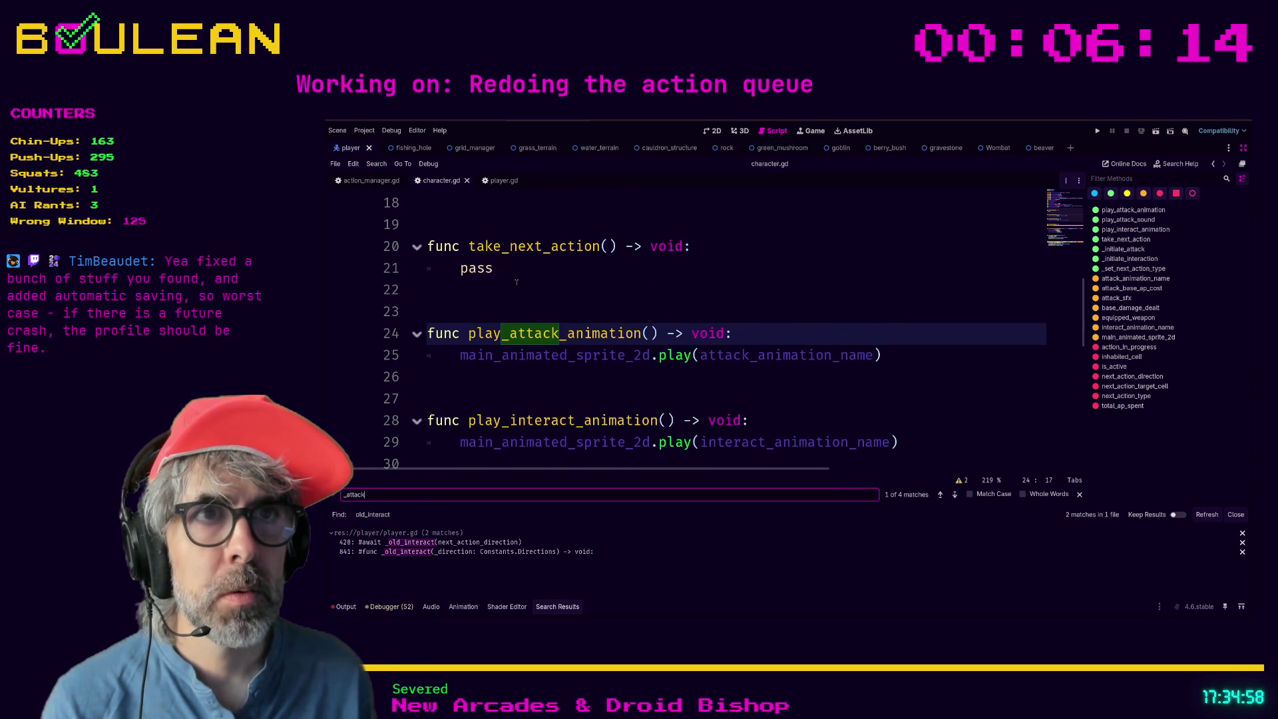
key(Return)
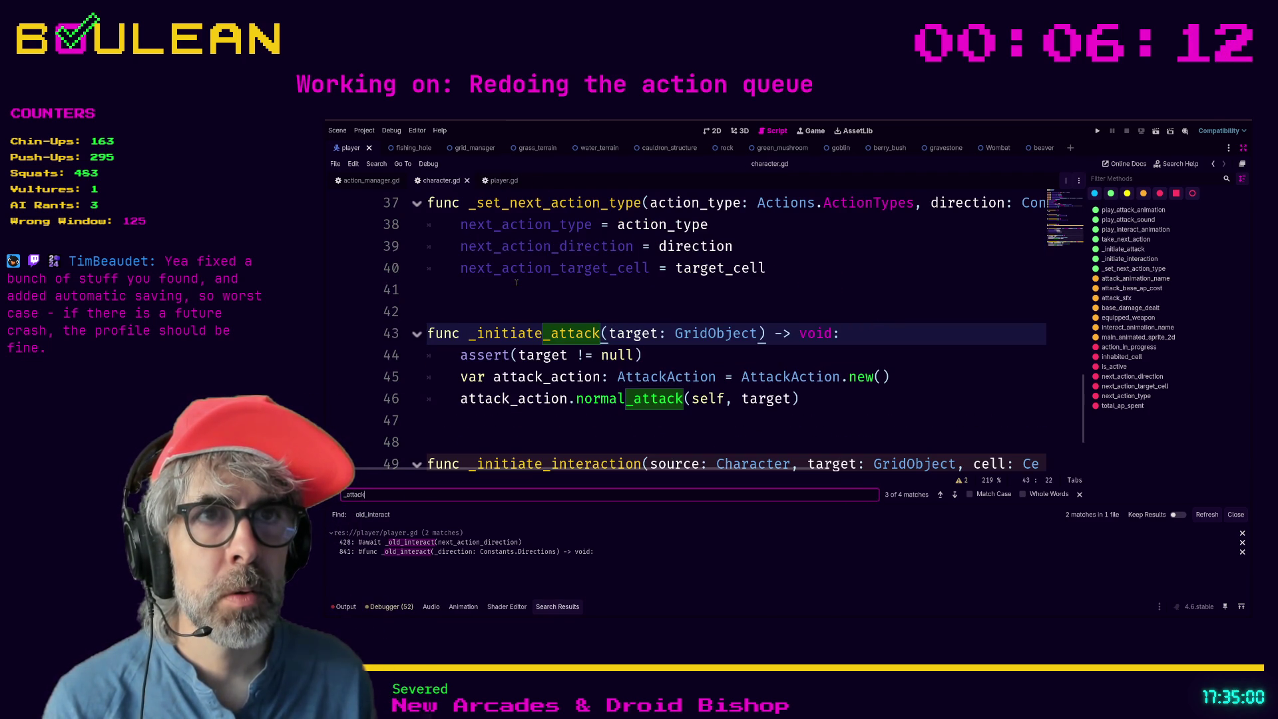
key(Return)
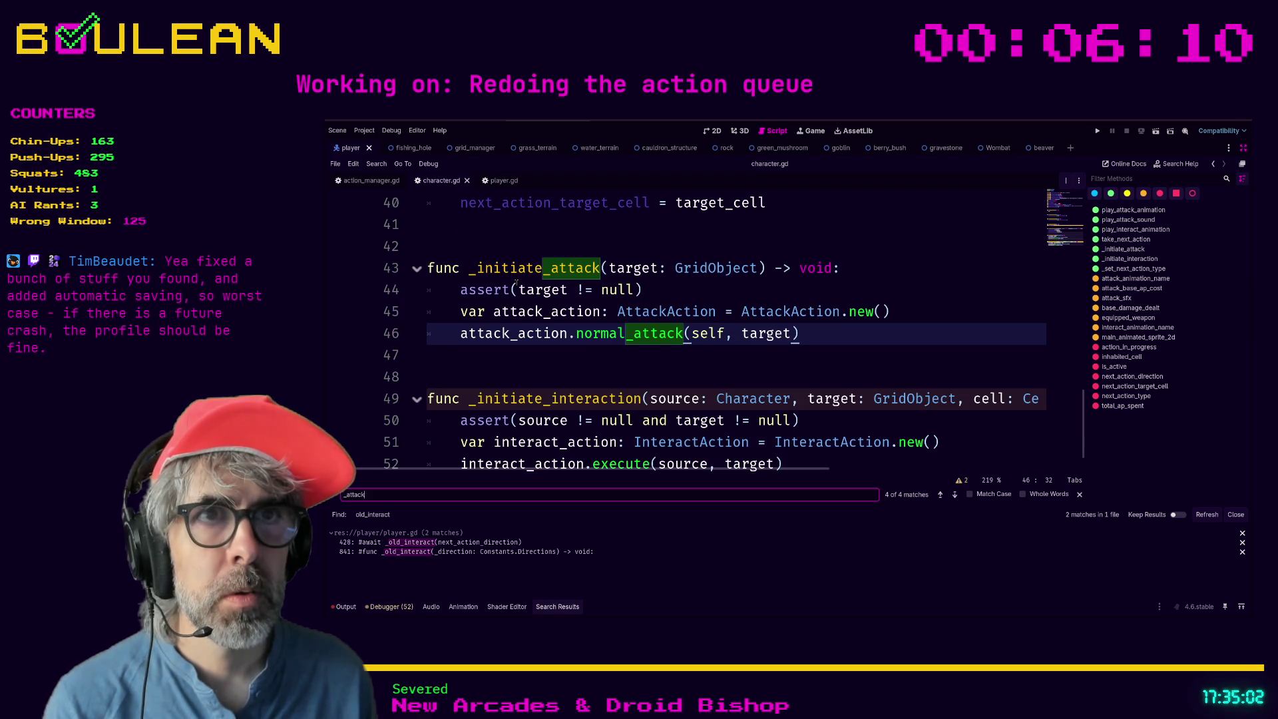
key(Return)
key(Return)
key(Return)
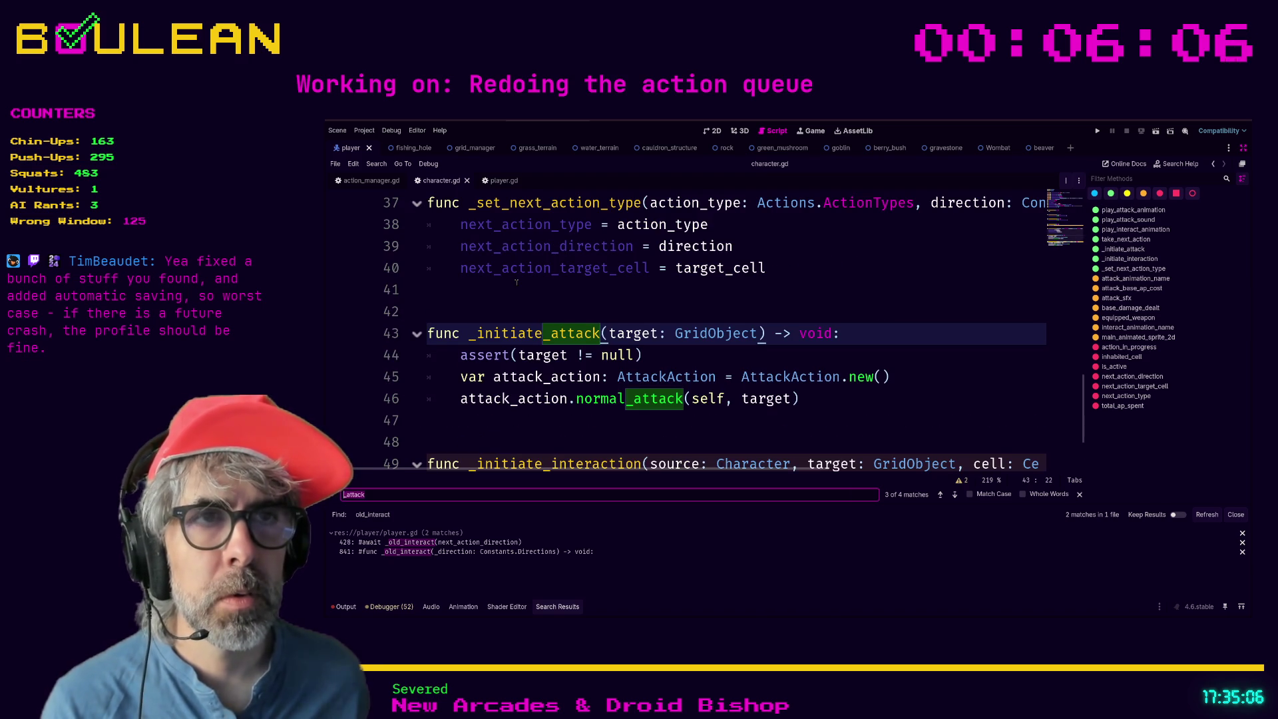
scroll(567, 351, down, 1)
scroll(567, 351, down, 2)
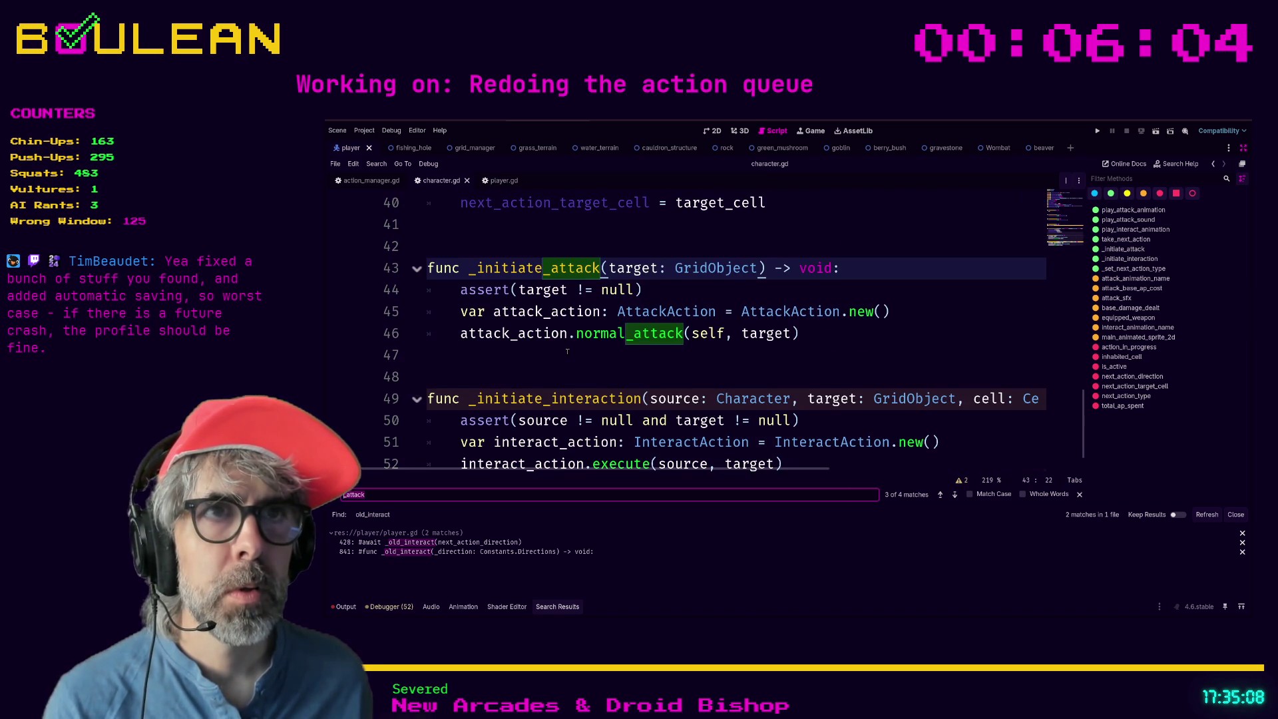
scroll(567, 351, up, 13)
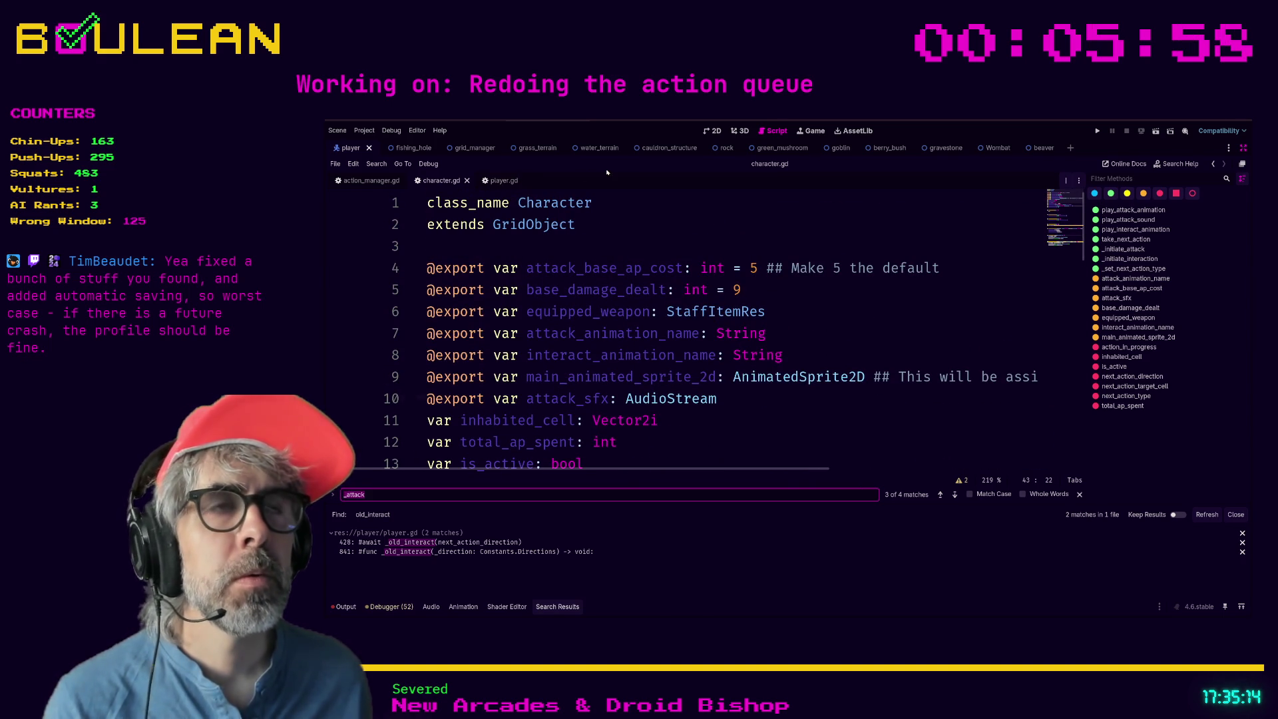
click(501, 181)
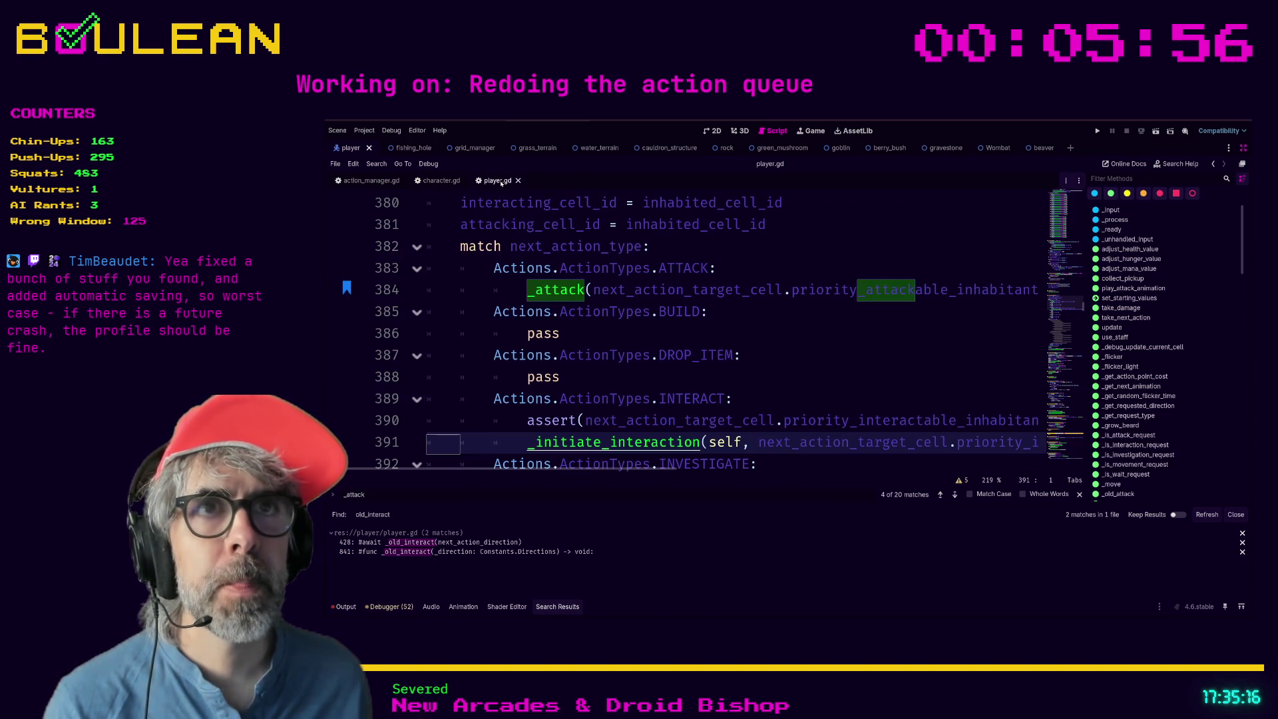
scroll(607, 288, down, 2)
scroll(608, 289, up, 1)
Change the ATTACK case's _attack call on line 384 to _initiate_attack.
click(532, 275)
scroll(558, 313, up, 1)
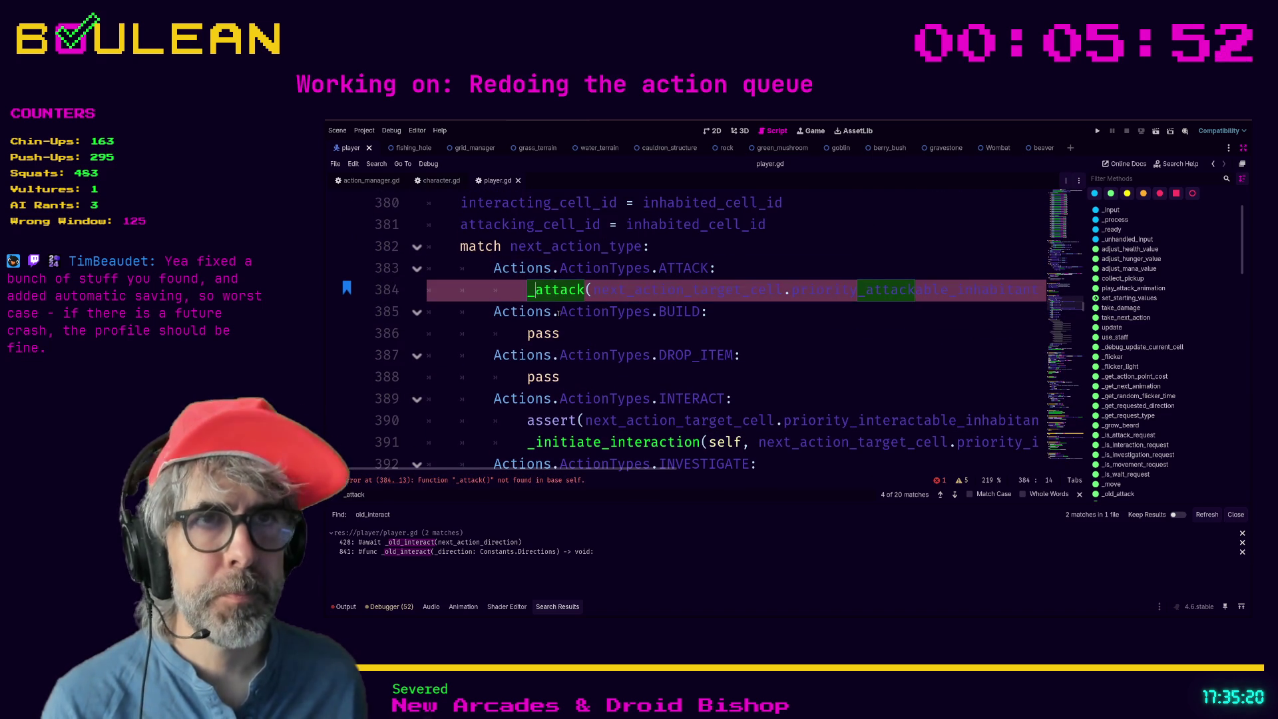
text(initiate_)
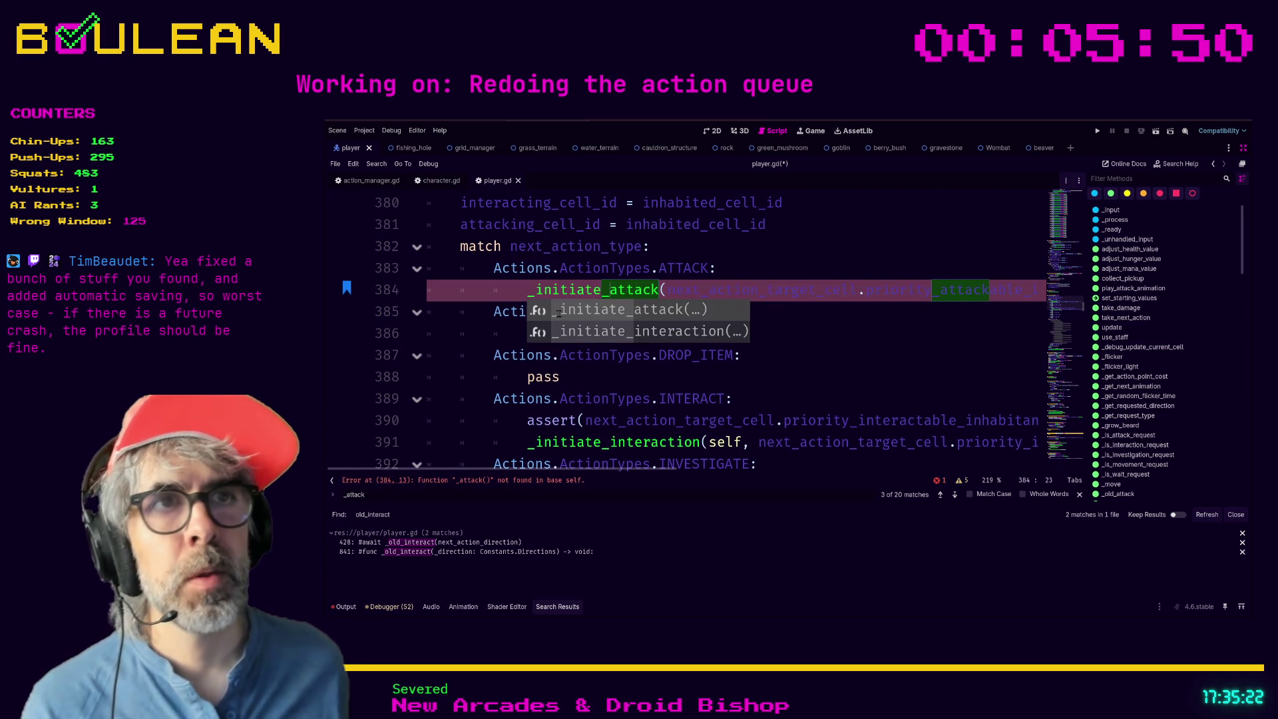
key(Escape)
click(666, 333)
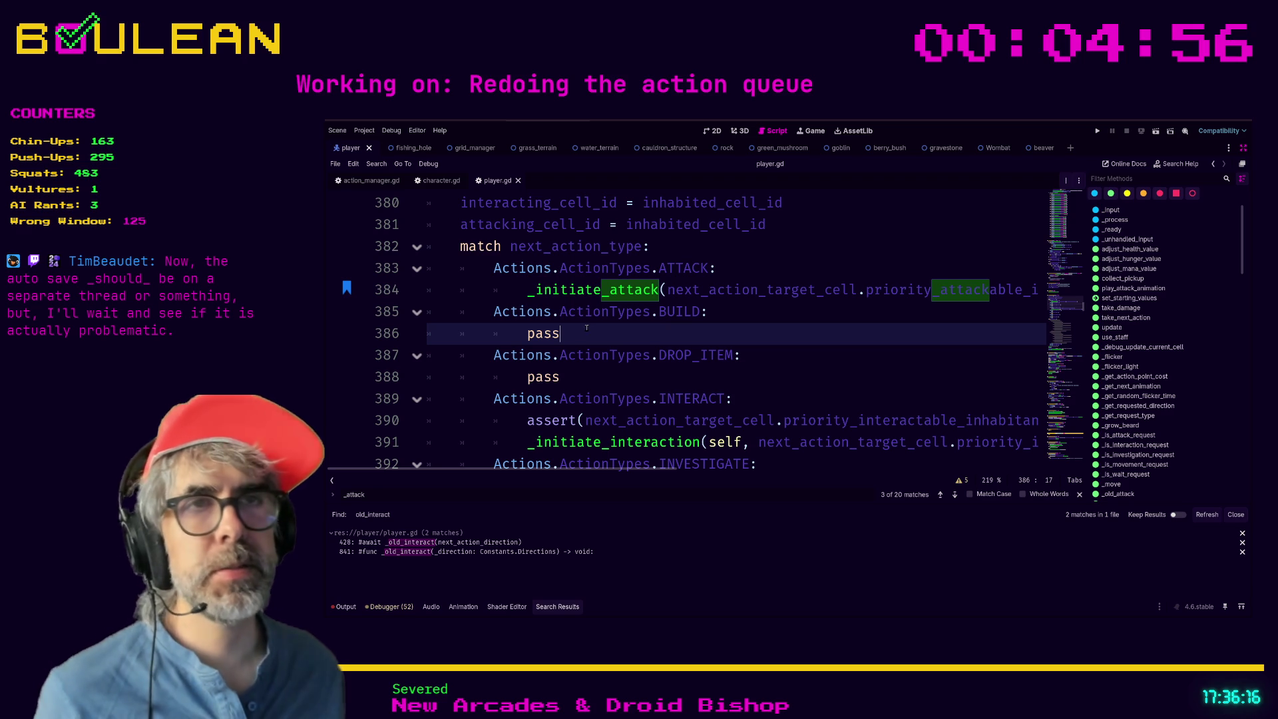
click(577, 376)
Replace the INVESTIGATE case's pass on line 393 with _initiate_investigation(self, ).
scroll(577, 376, down, 1)
scroll(577, 377, down, 1)
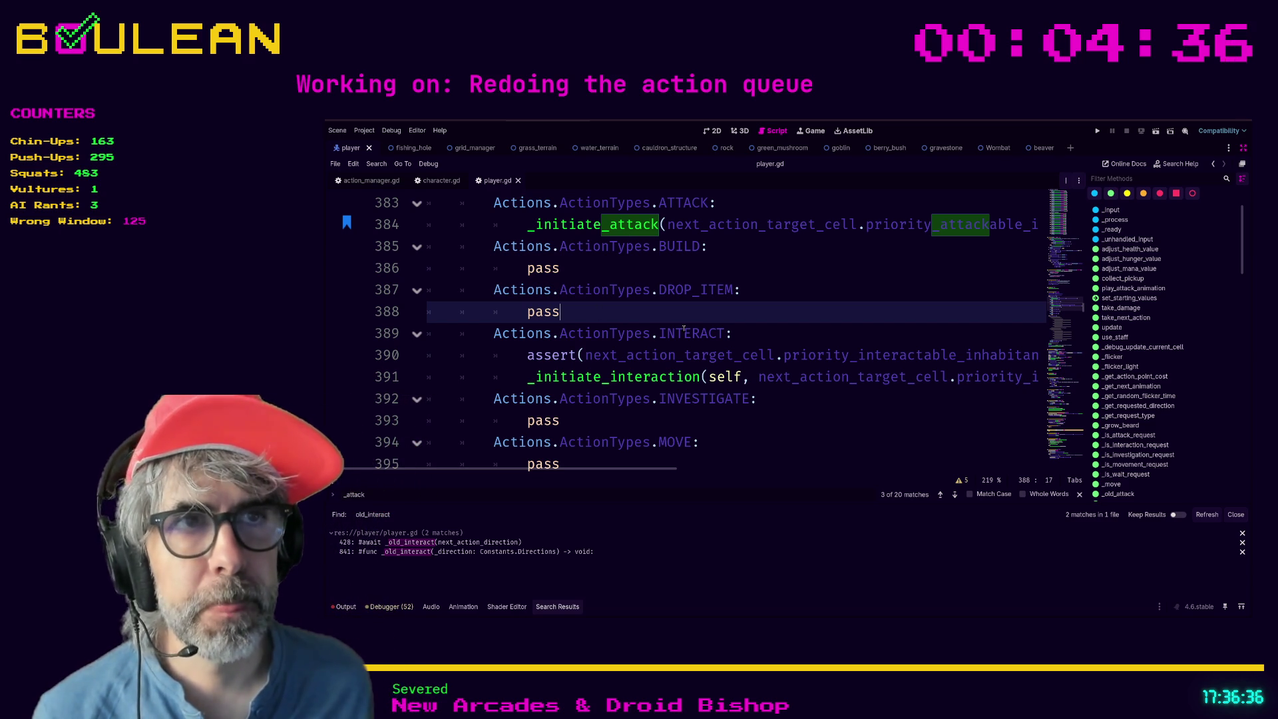
scroll(698, 329, up, 1)
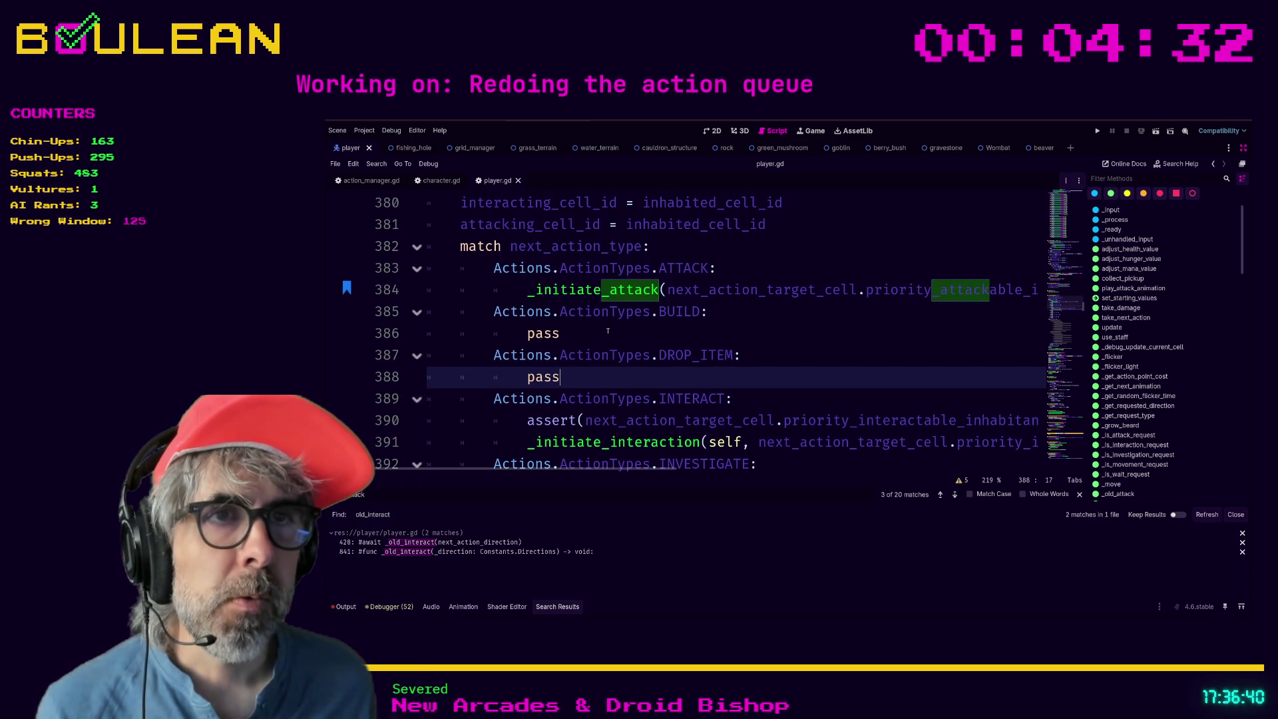
scroll(608, 332, down, 1)
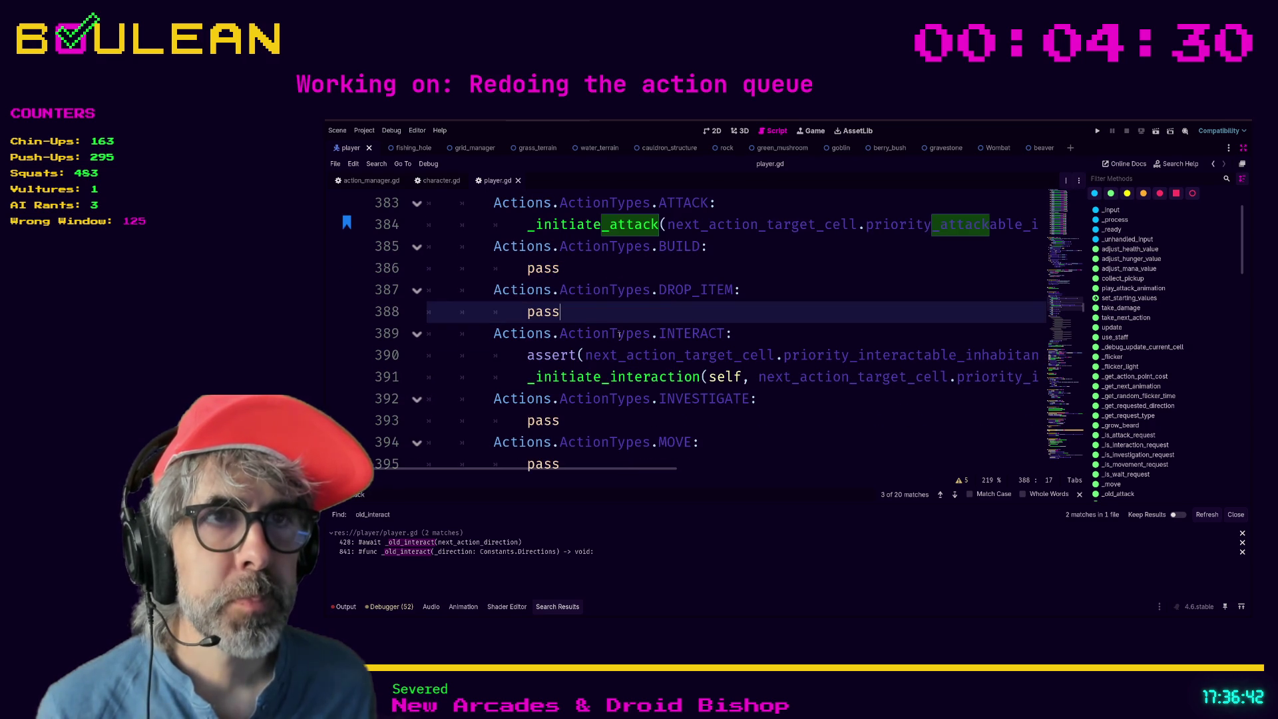
key(Up)
key(Up)
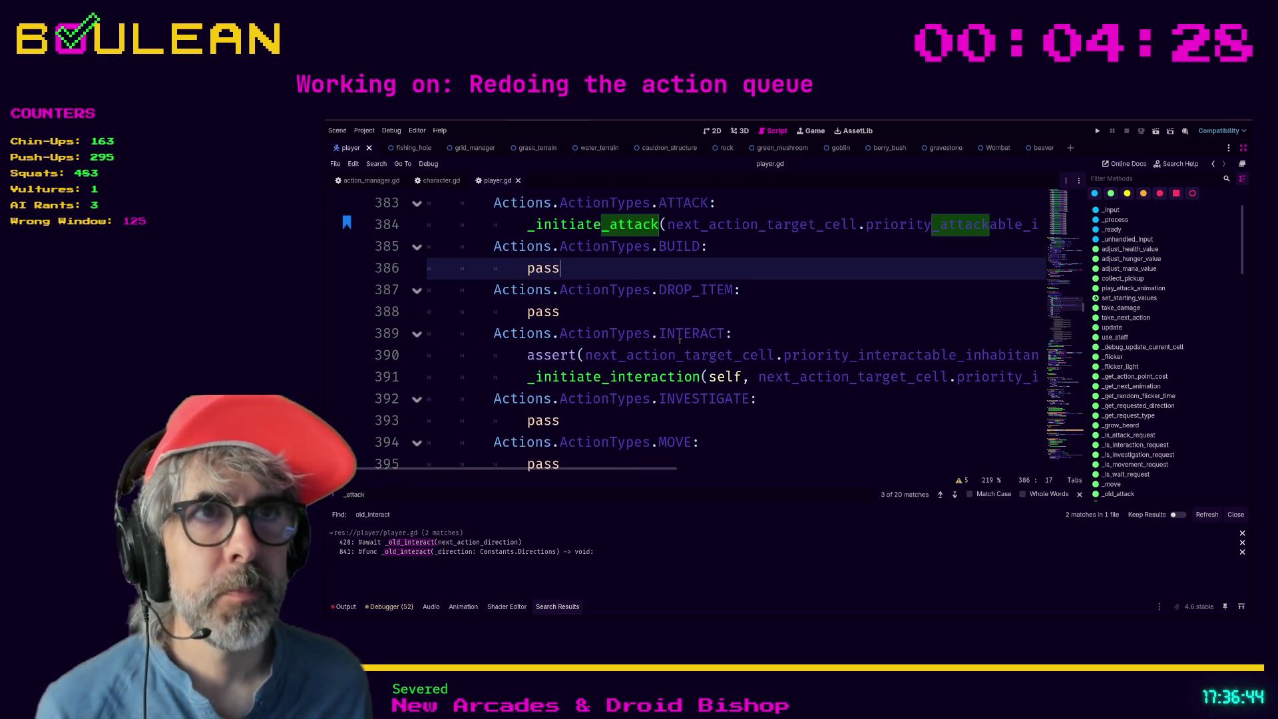
double_click(539, 426)
text(_initiate_investigat)
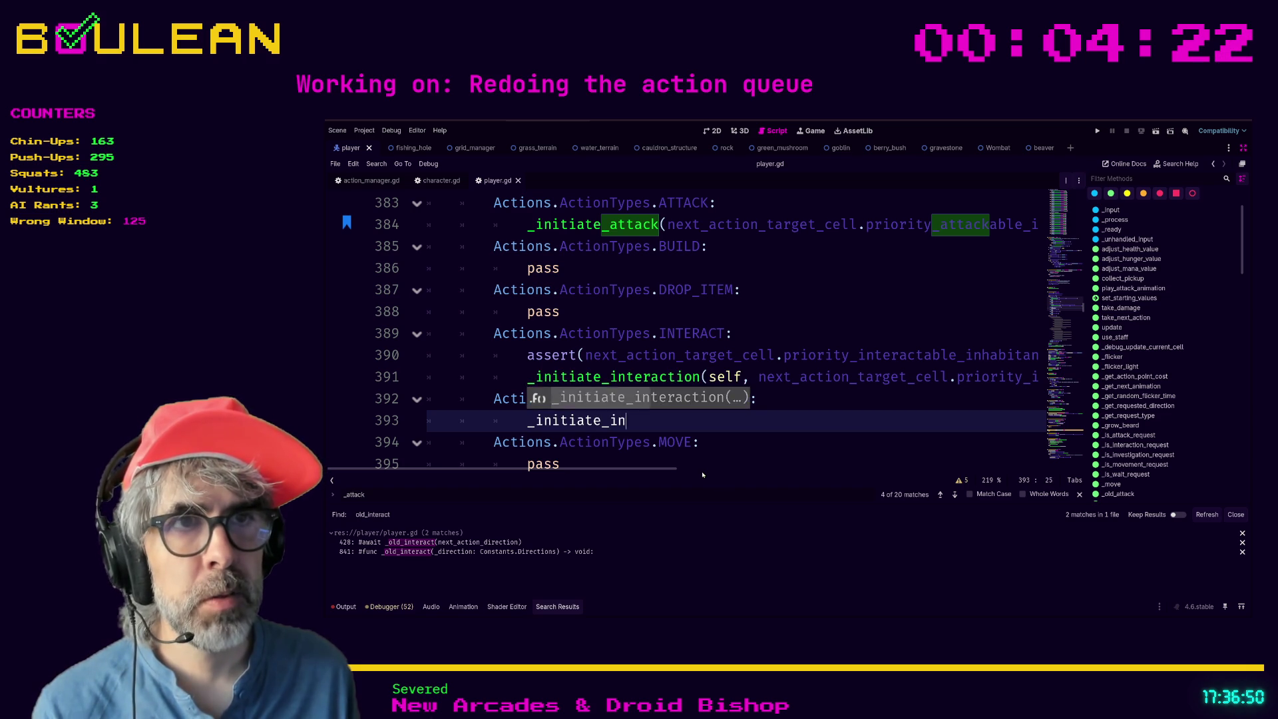
text(e_)
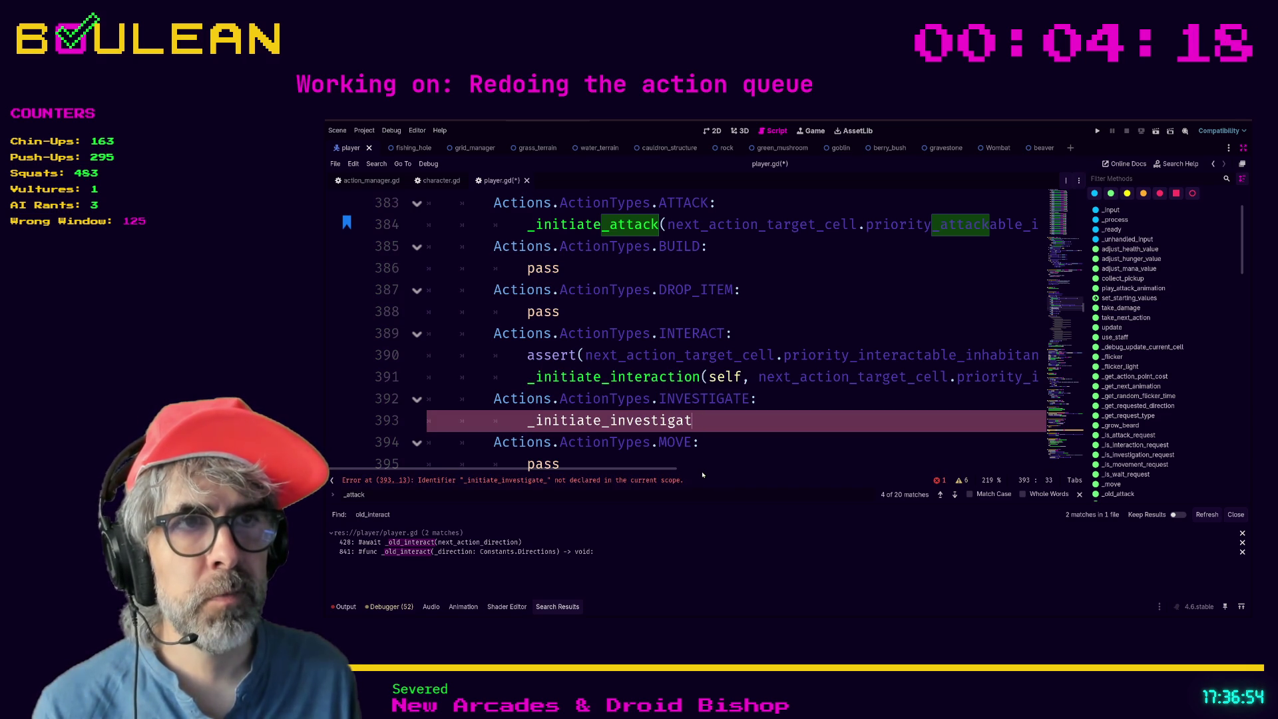
text(ion)
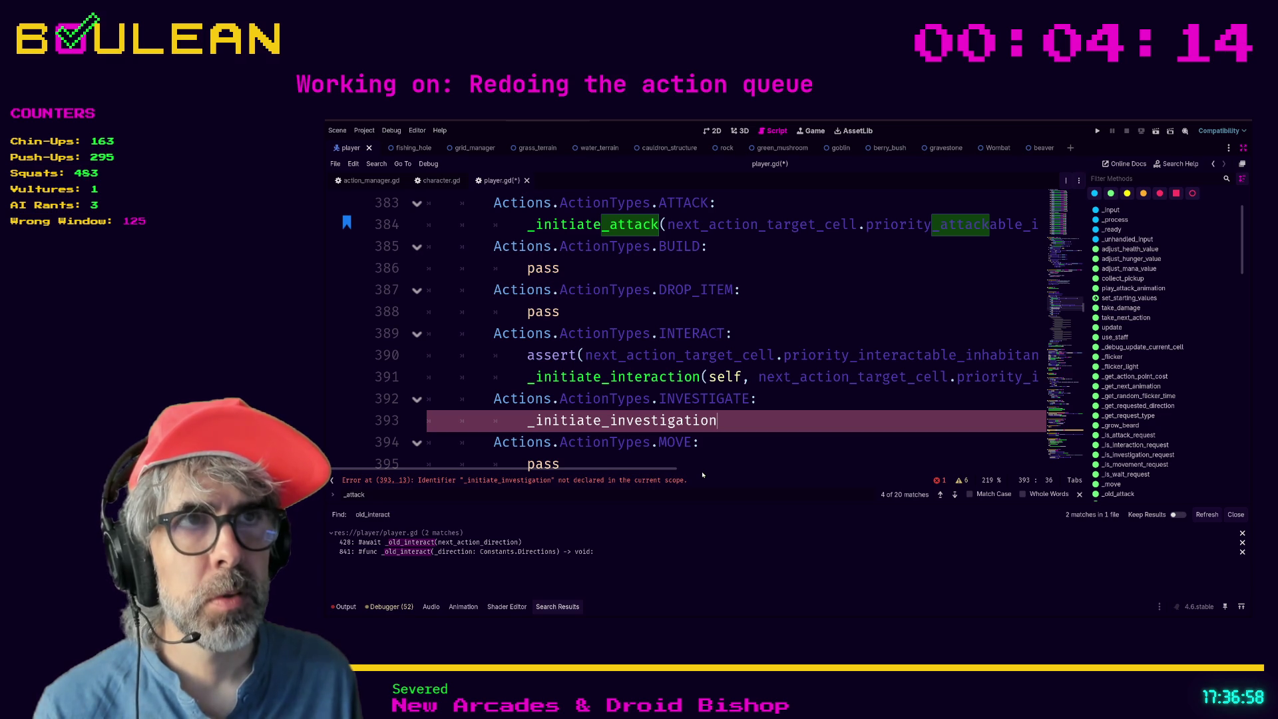
text((self,)
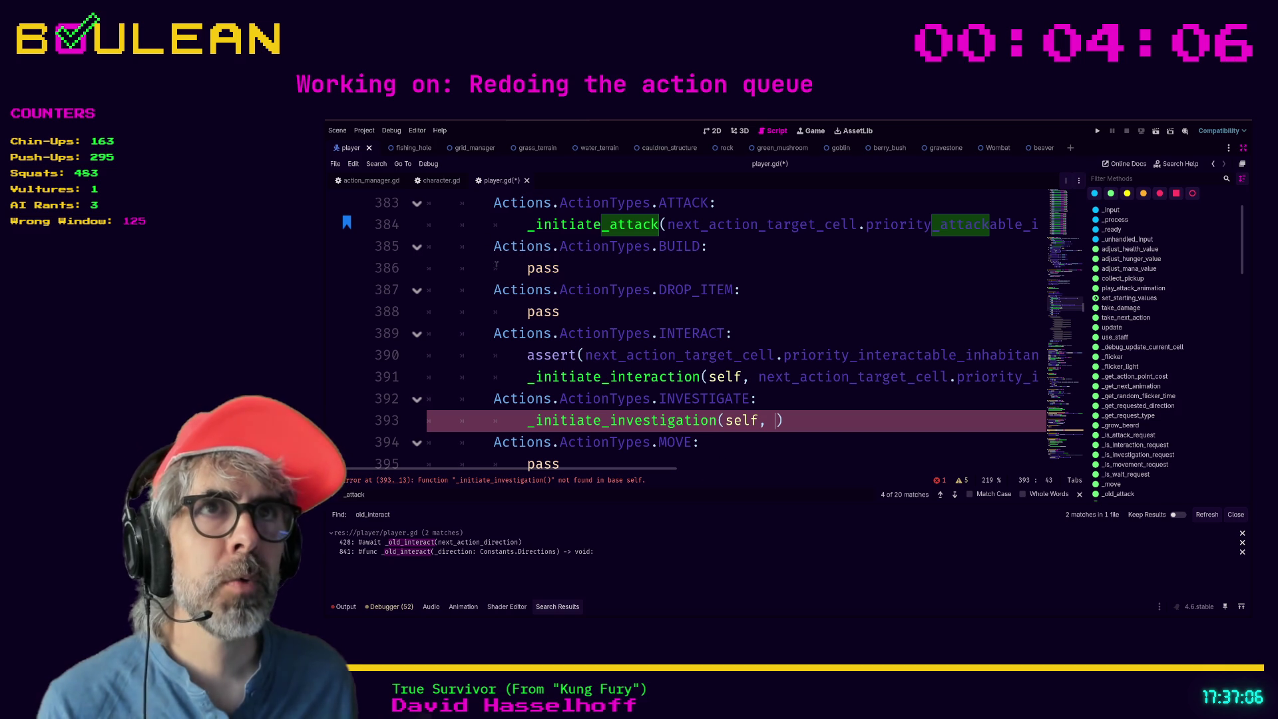
click(366, 182)
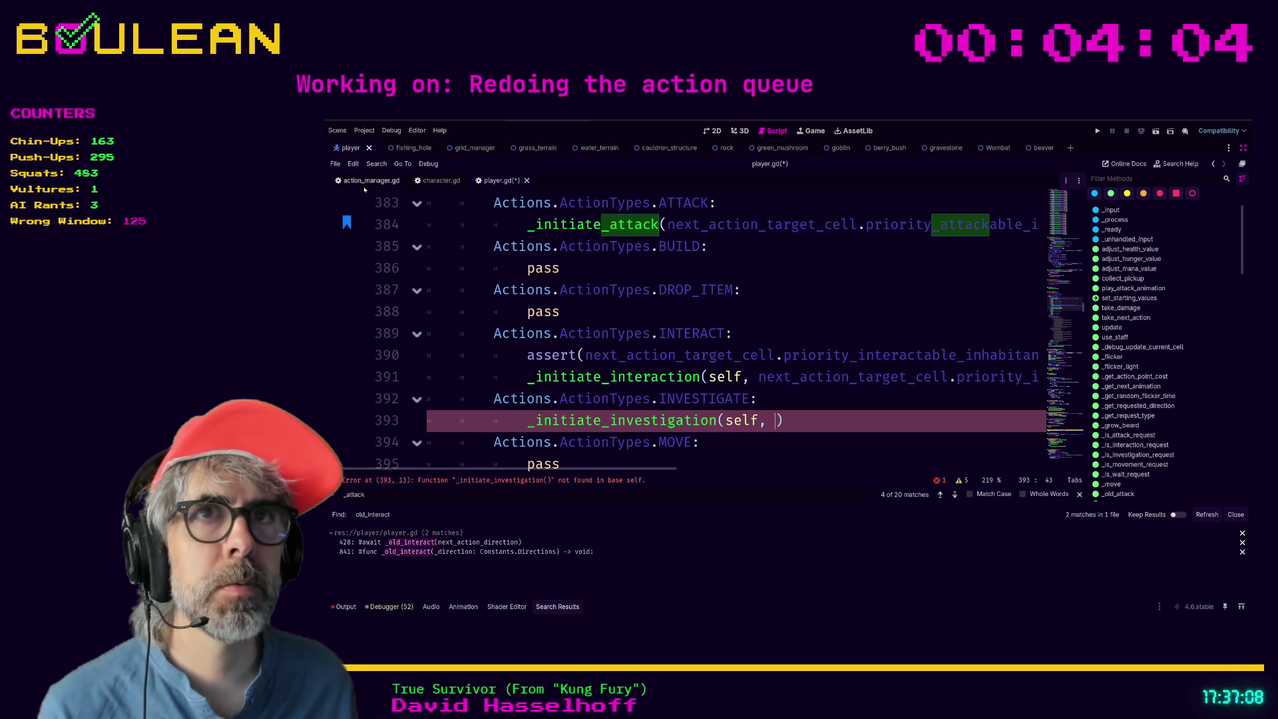
Search action_manager.gd and character.gd for the existing _initiate functions.
click(534, 316)
key(ctrl+f)
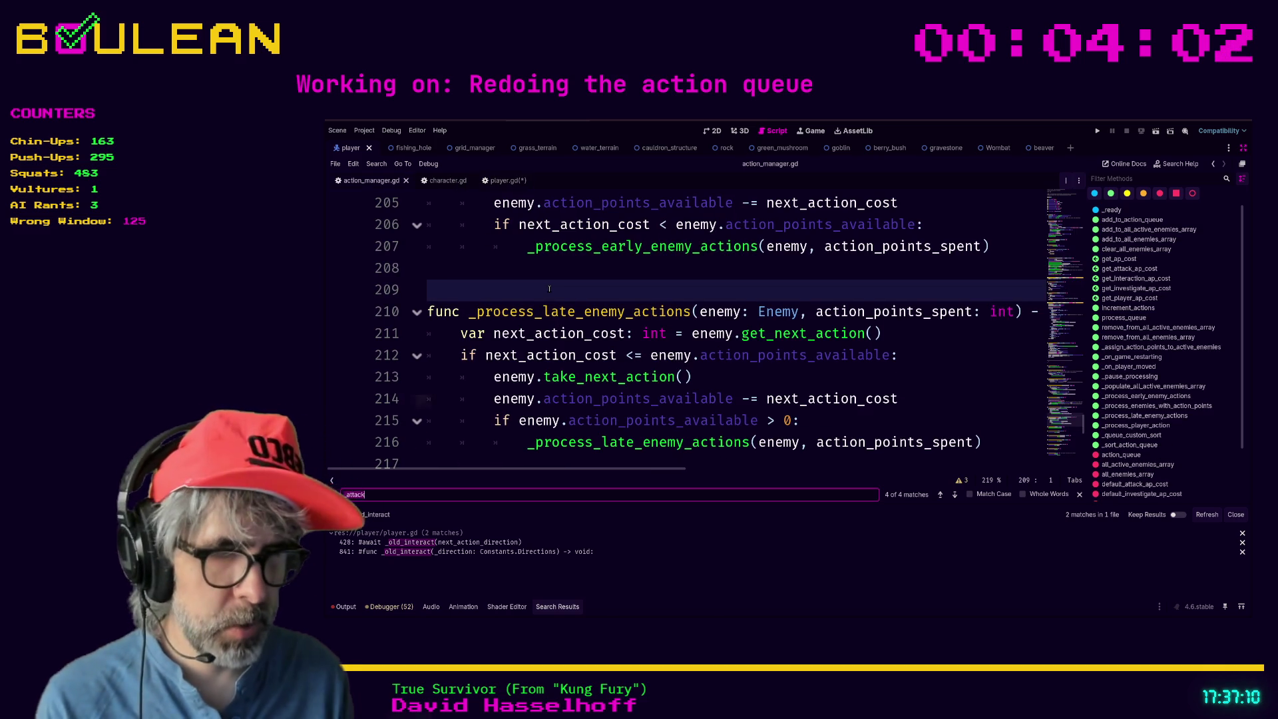
text(_initiate)
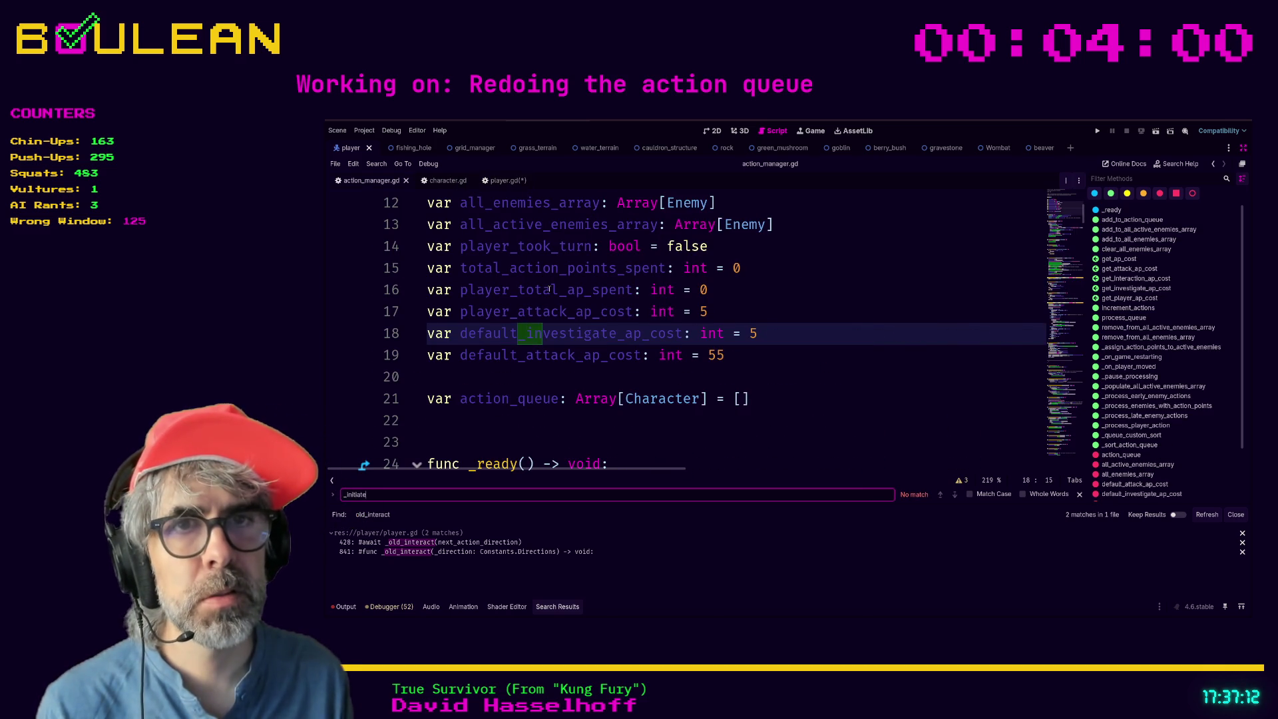
click(450, 181)
key(ctrl+f)
text(initiate)
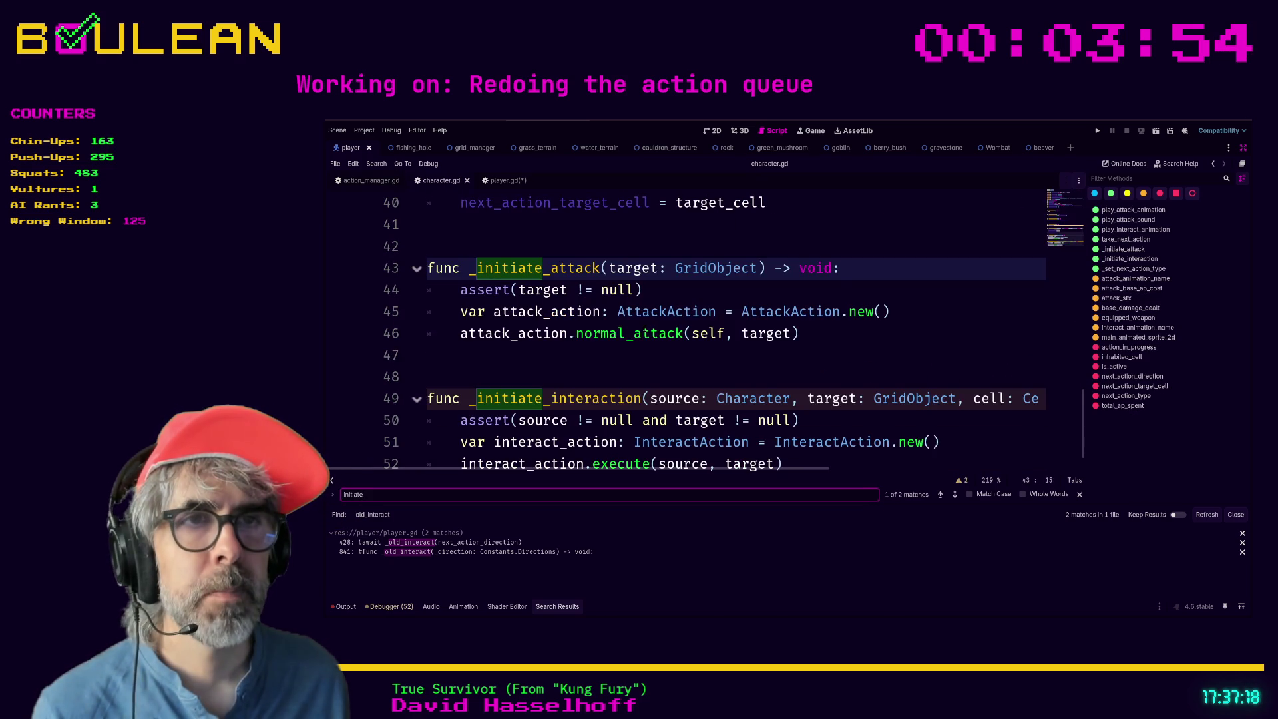
scroll(640, 330, down, 1)
Below _initiate_interaction, start func _initiate_investigation(source: Character, target: GridObject,).
click(542, 464)
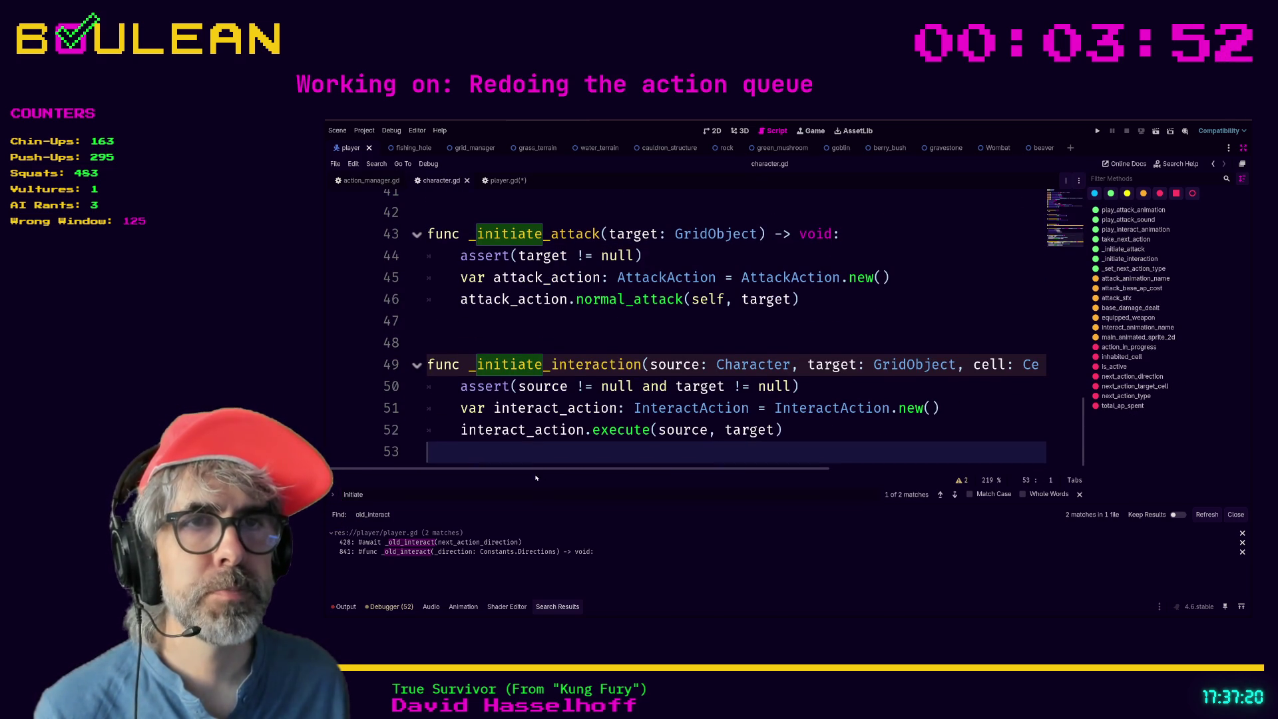
key(Return)
text(f)
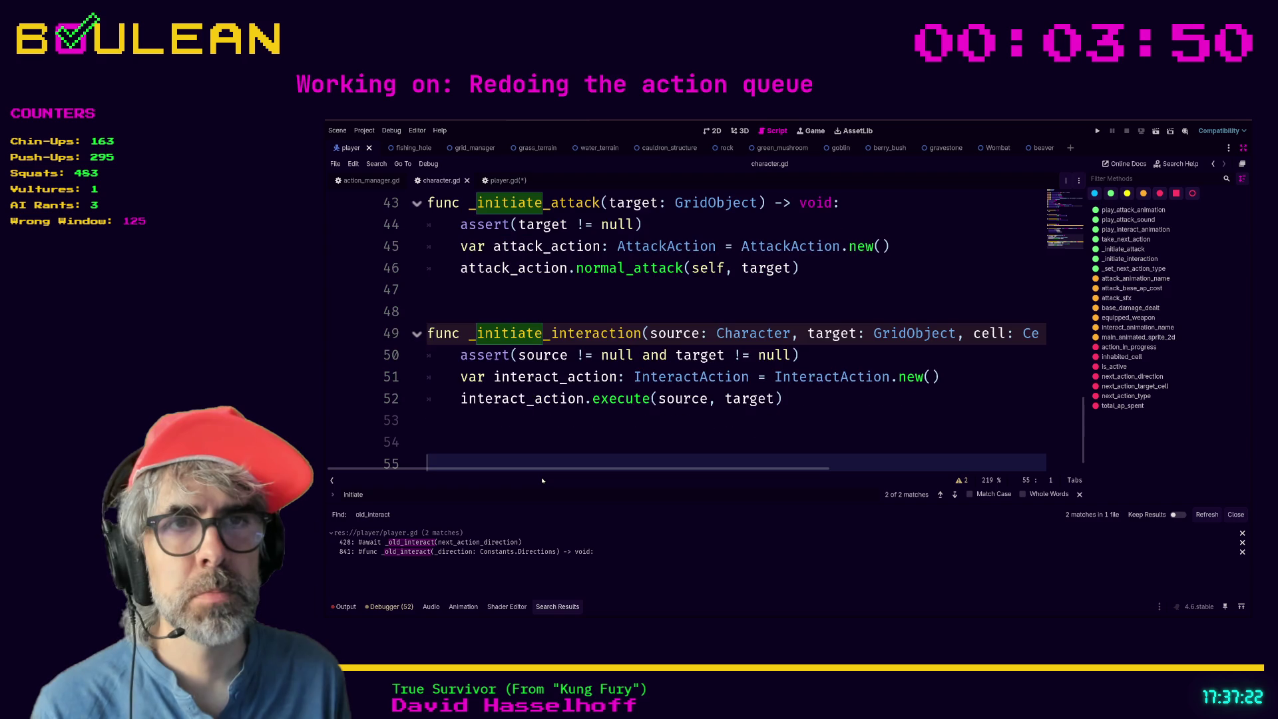
text(unc _)
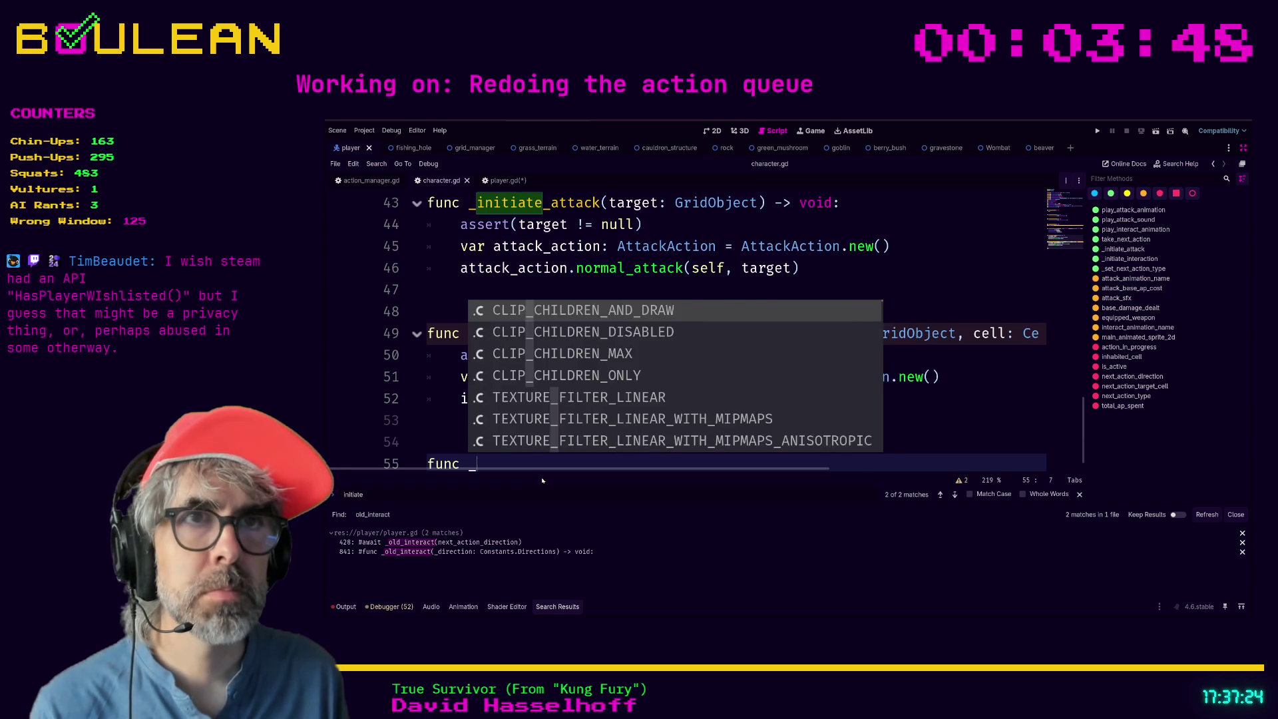
text(initiate_inves)
text(tigation(sour)
text(ce: C)
text(haracter, ta)
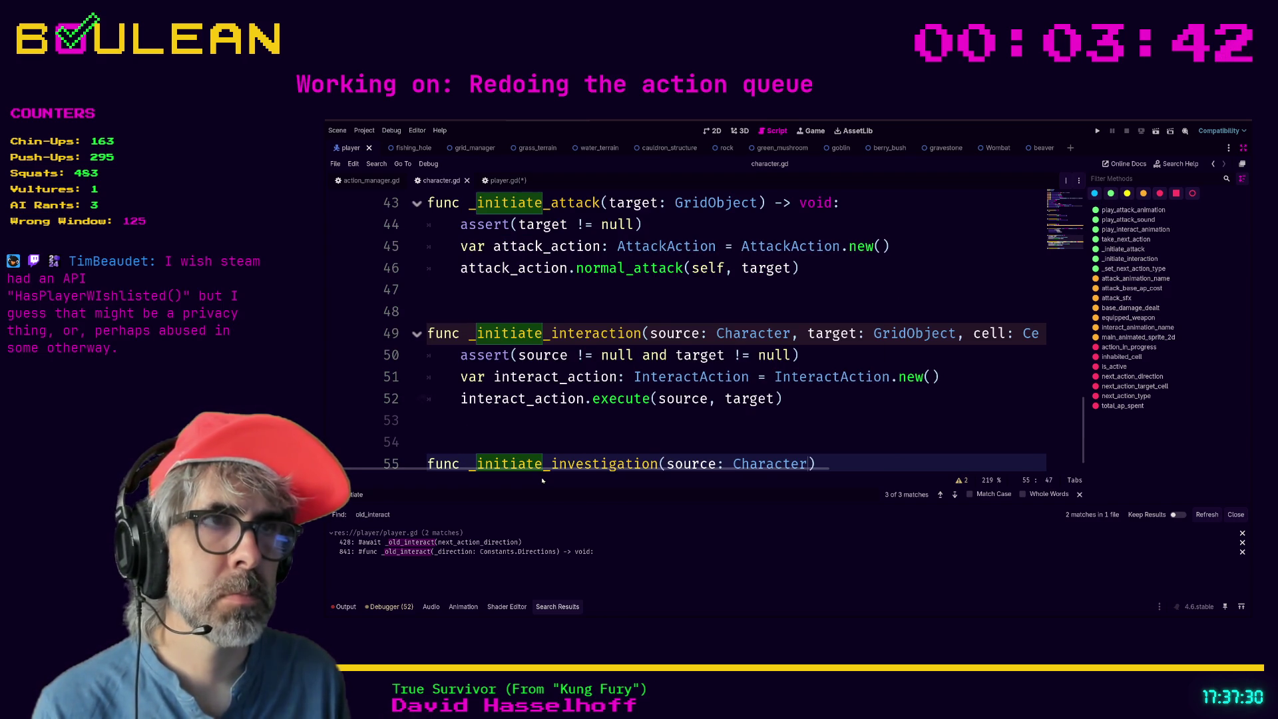
text(rget: Grid)
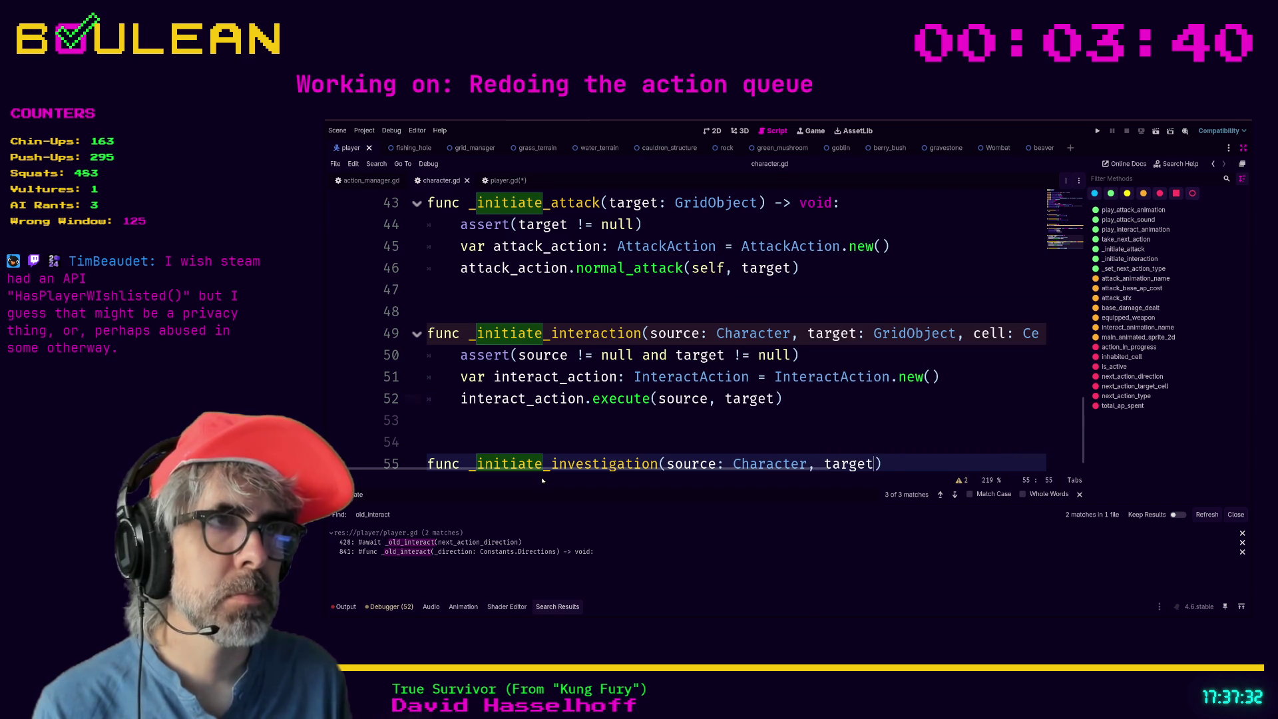
text(Object,)
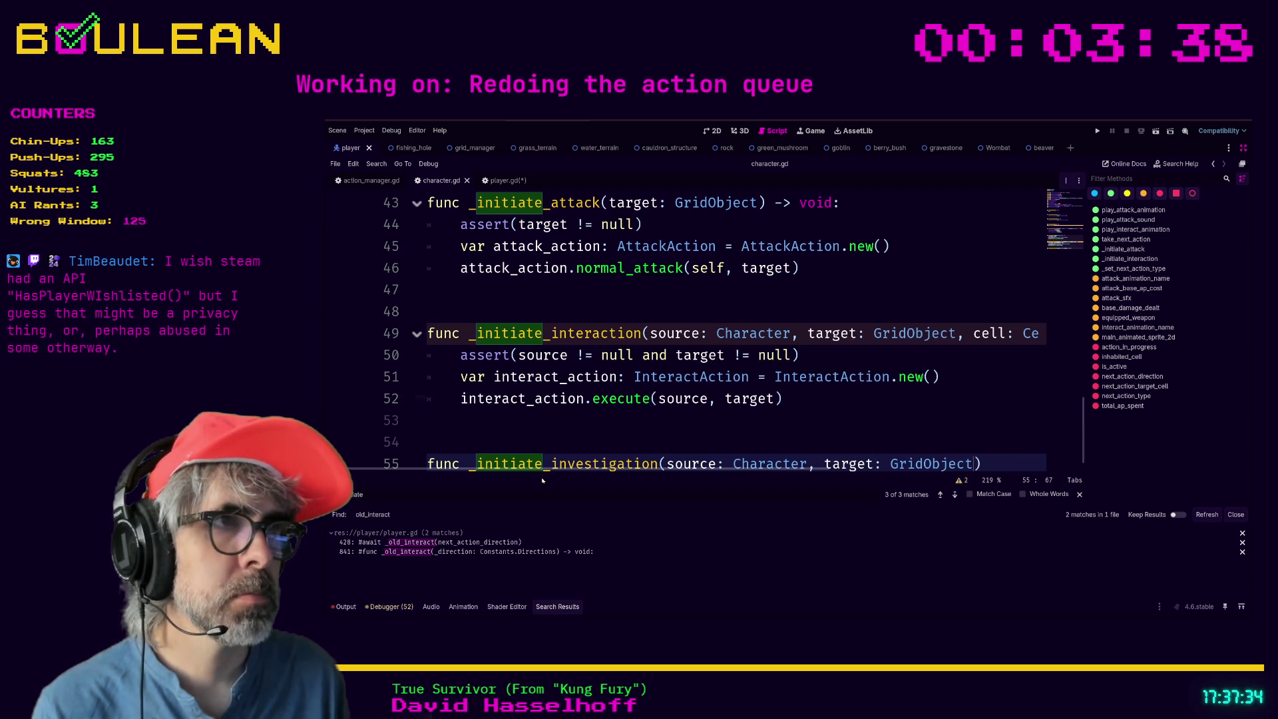
Try changing _initiate_investigation's second parameter to target_cell: Cell.
scroll(655, 441, up, 2)
scroll(805, 461, down, 2)
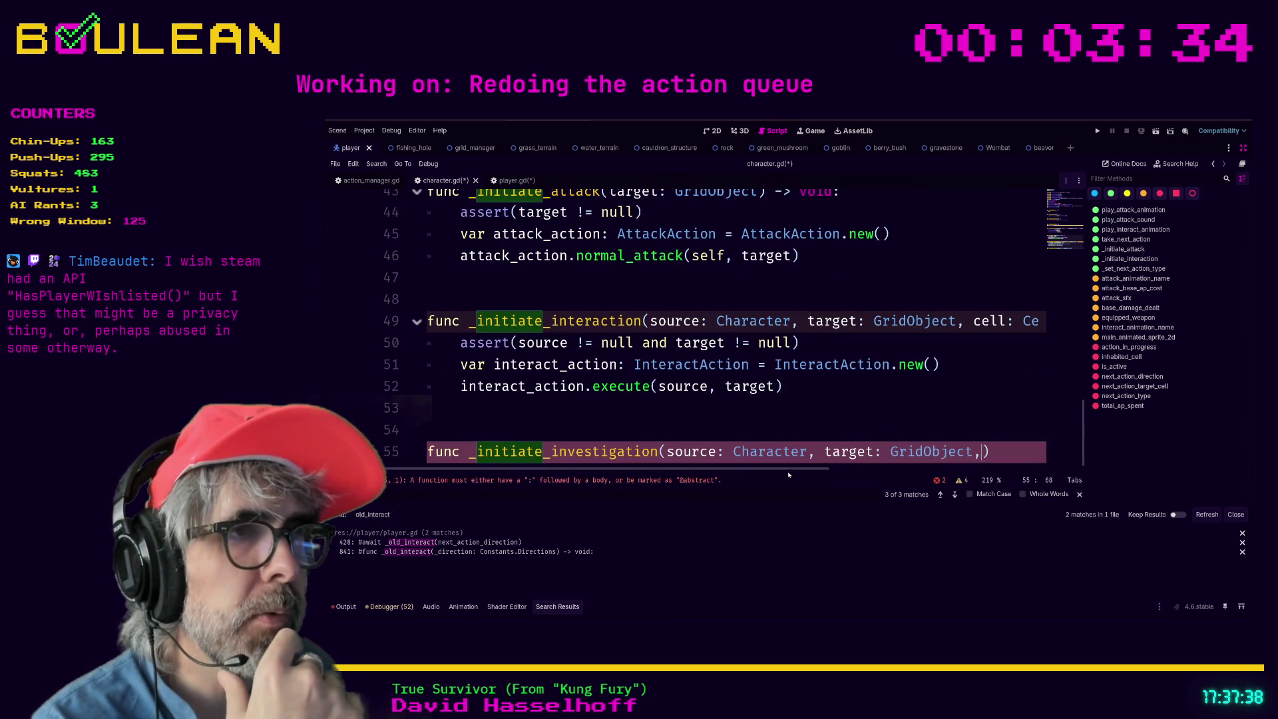
mouse_move(790, 468)
mouse_down()
mouse_move(912, 469)
mouse_move(830, 473)
mouse_up()
click(846, 421)
scroll(846, 418, up, 1)
scroll(839, 439, down, 1)
click(827, 451)
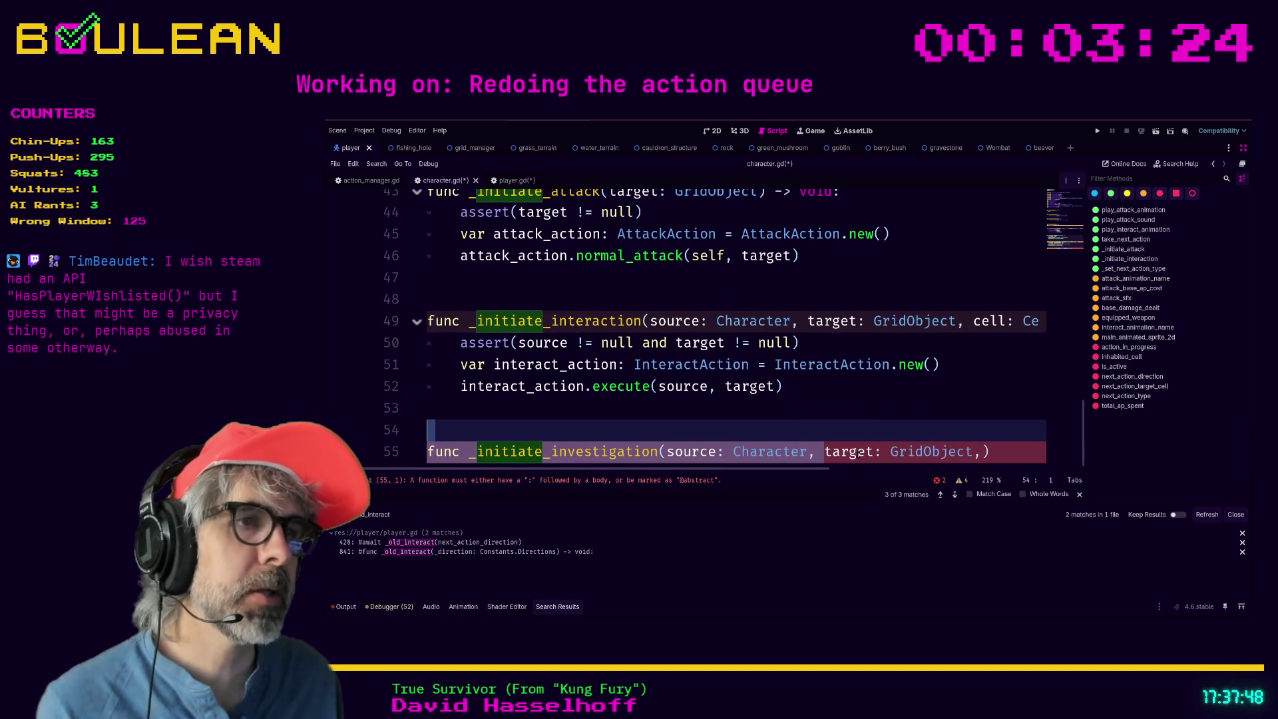
scroll(822, 453, up, 1)
click(825, 451)
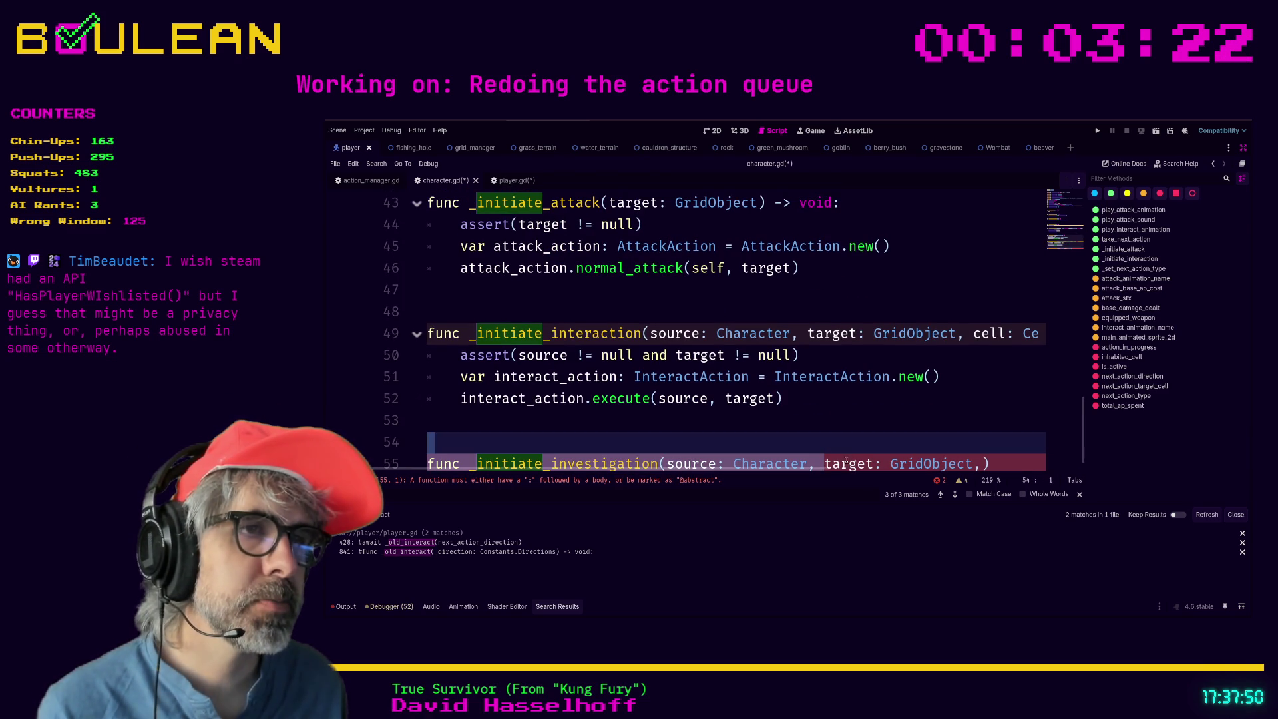
click(825, 463)
scroll(865, 446, down, 1)
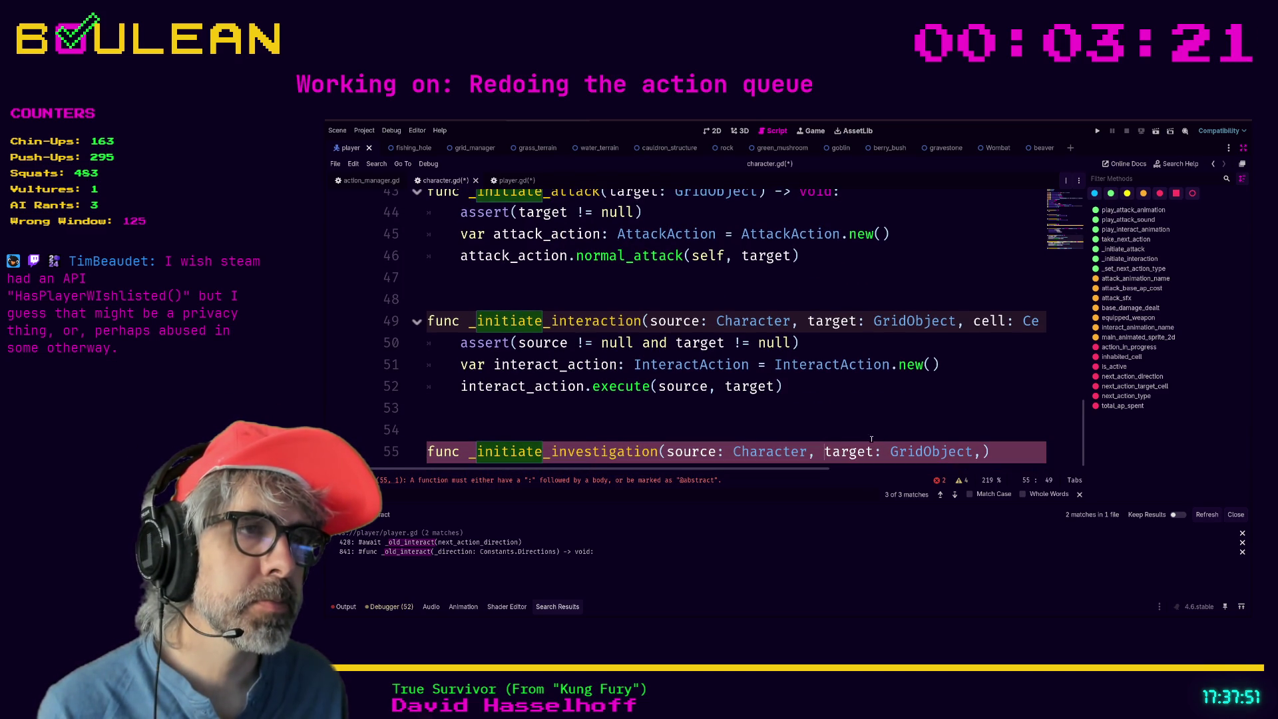
shift+click(972, 453)
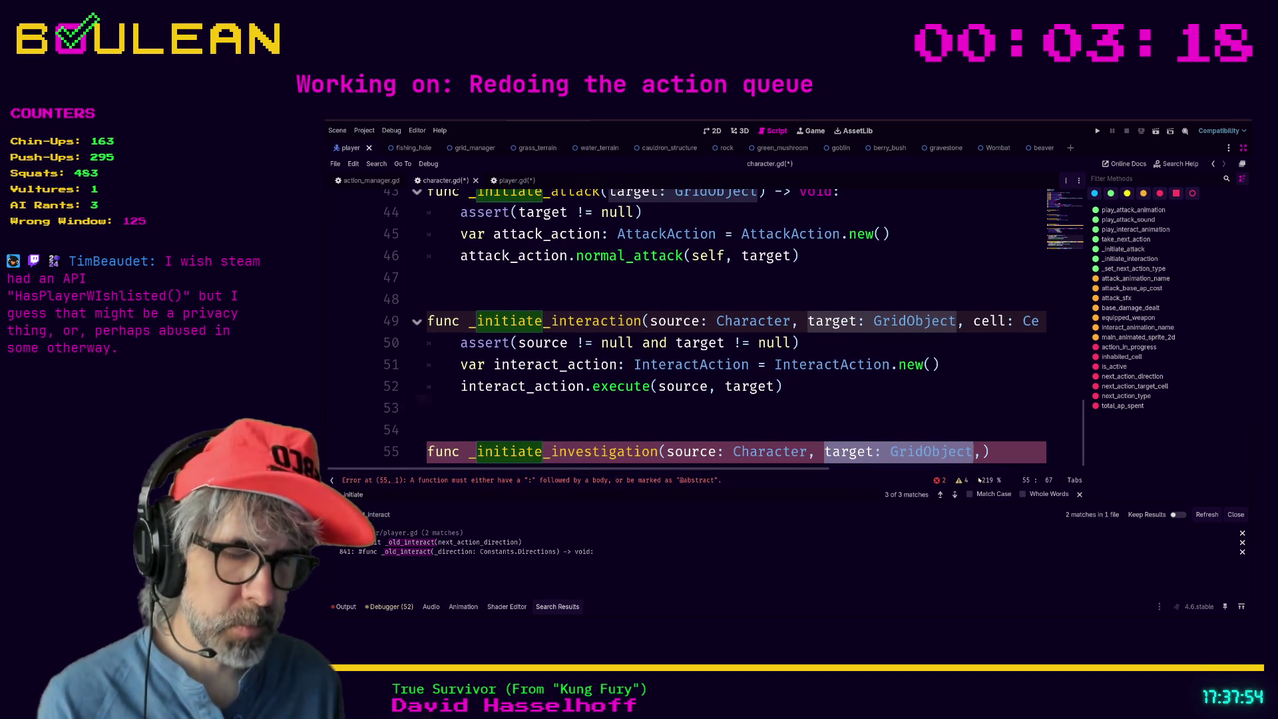
text(target_cell)
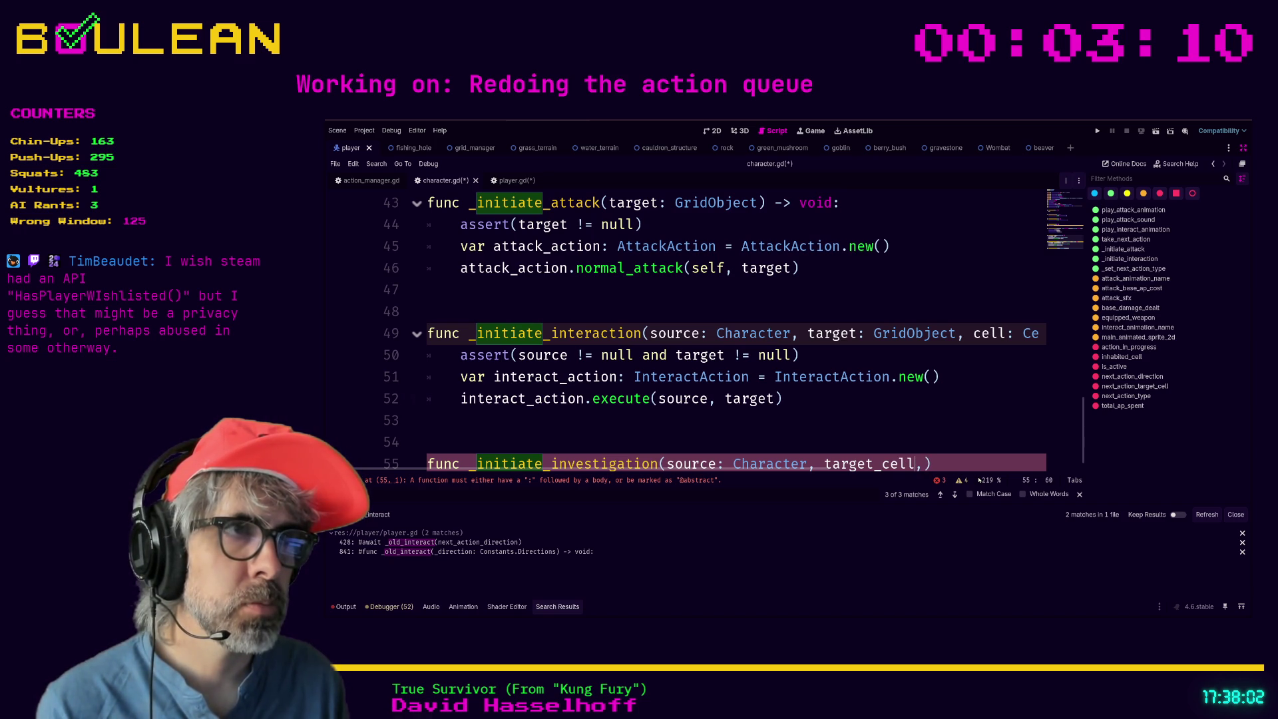
text(Cell)
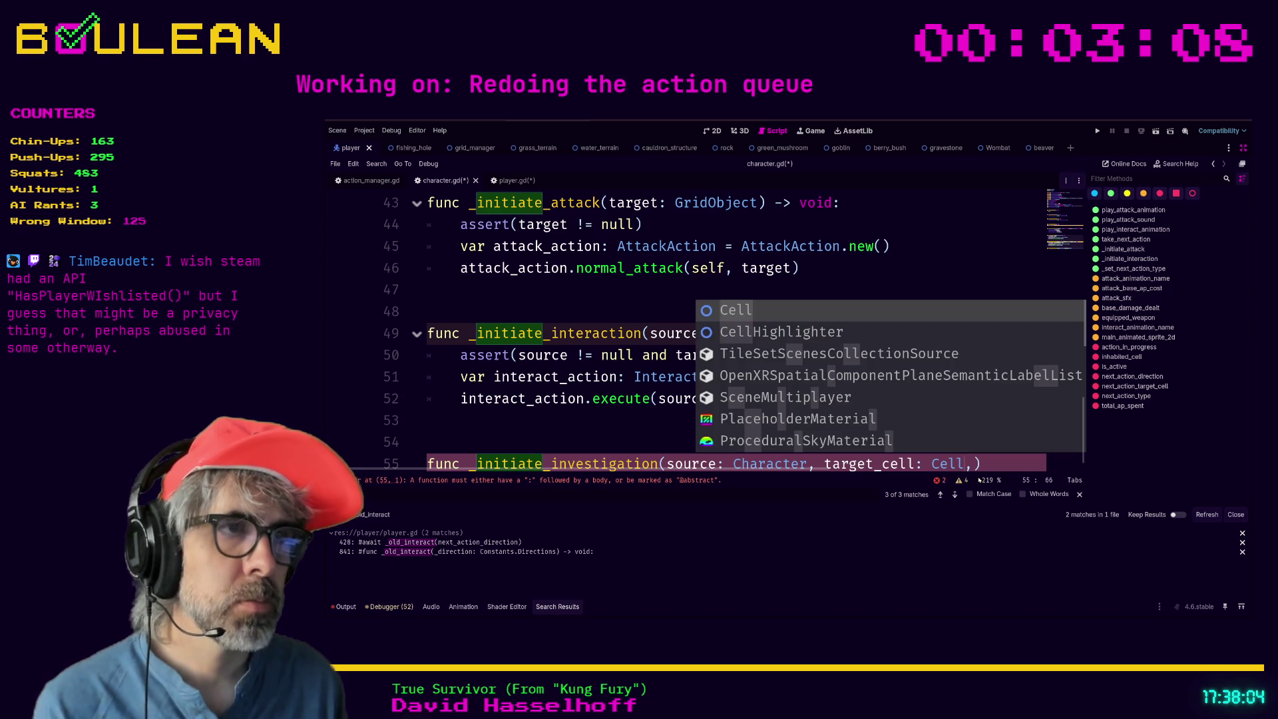
key(BackSpace)
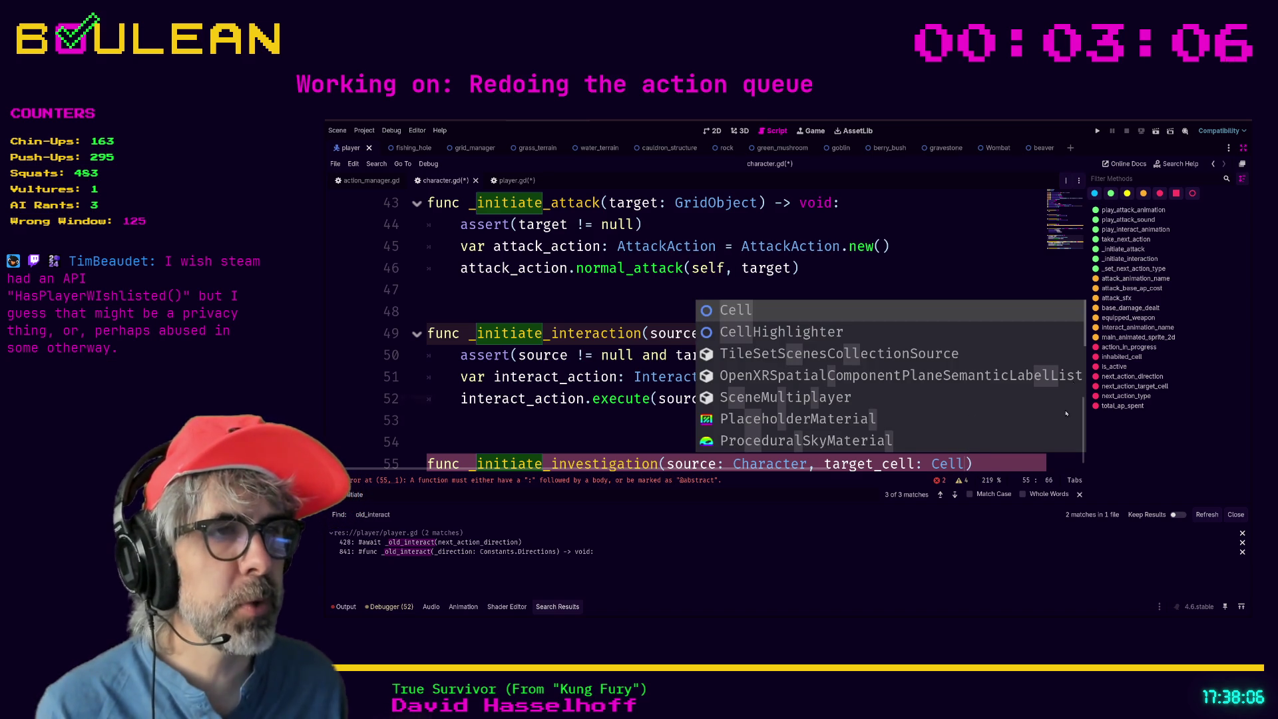
click(781, 434)
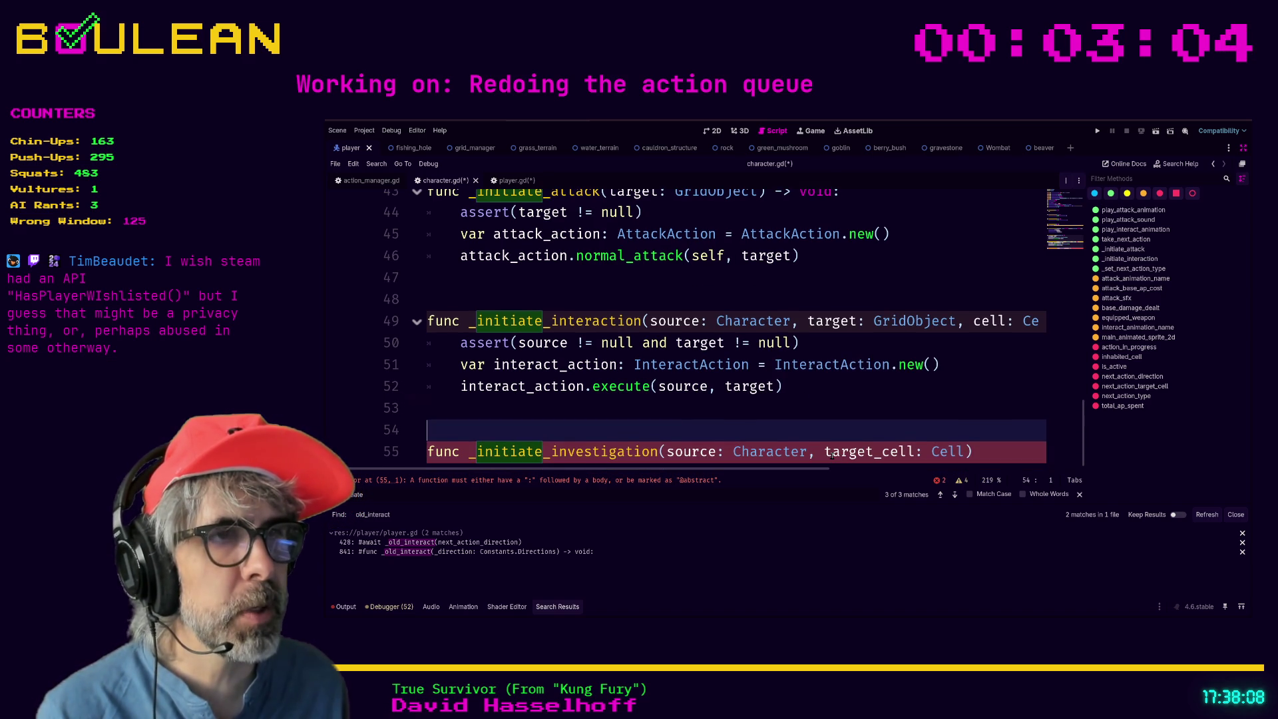
Restore the second parameter to target: GridObject.
click(825, 453)
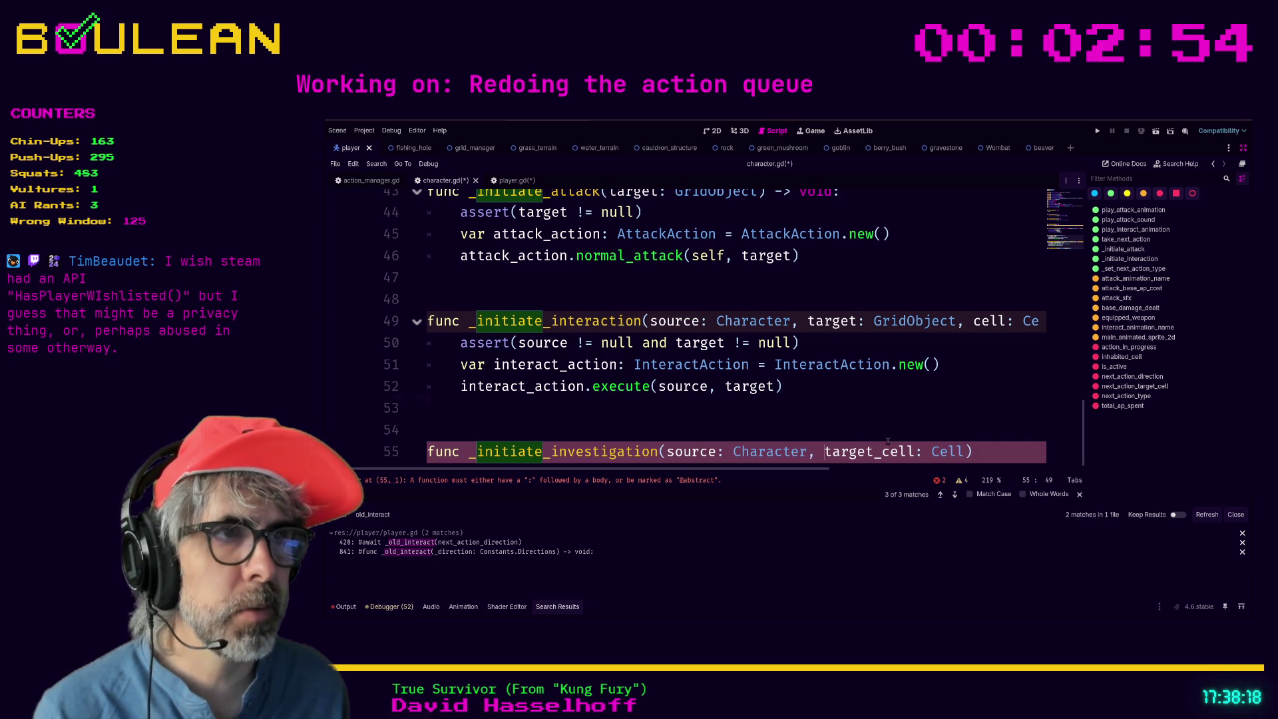
key(BackSpace)
key(BackSpace)
key(BackSpace)
key(Delete)
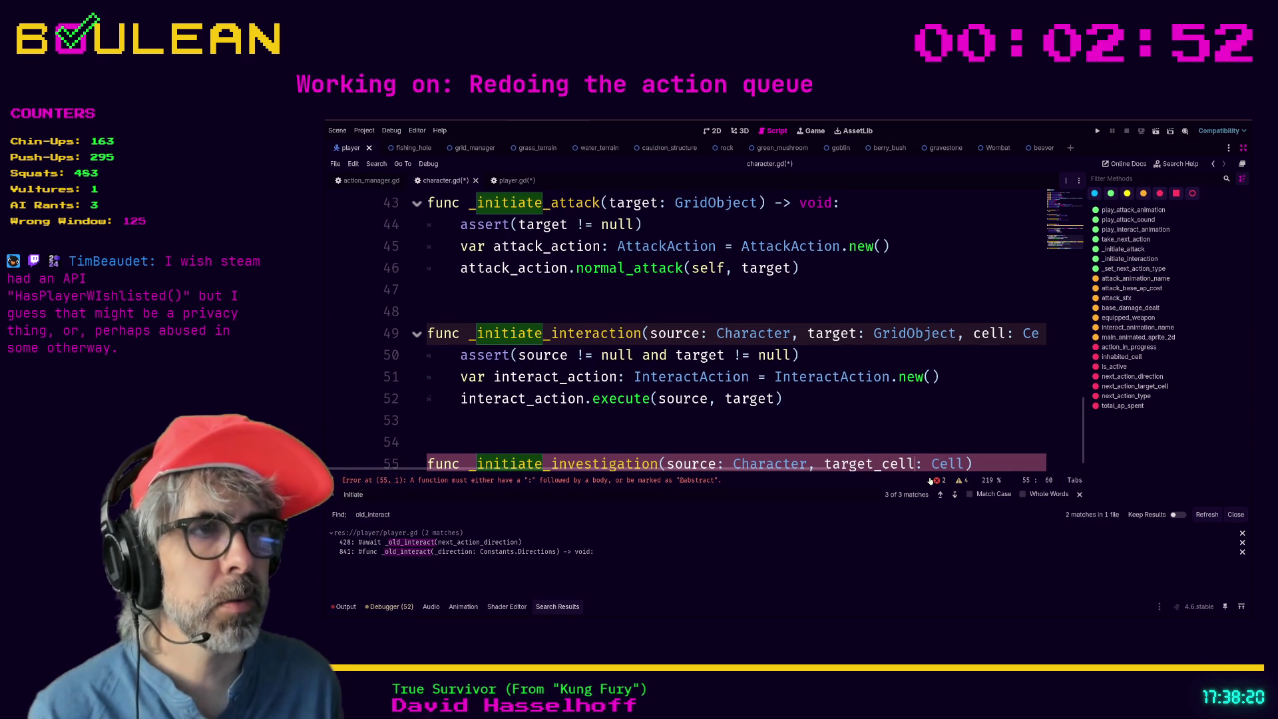
key(shift+Right)
key(shift+Right)
key(shift+Right)
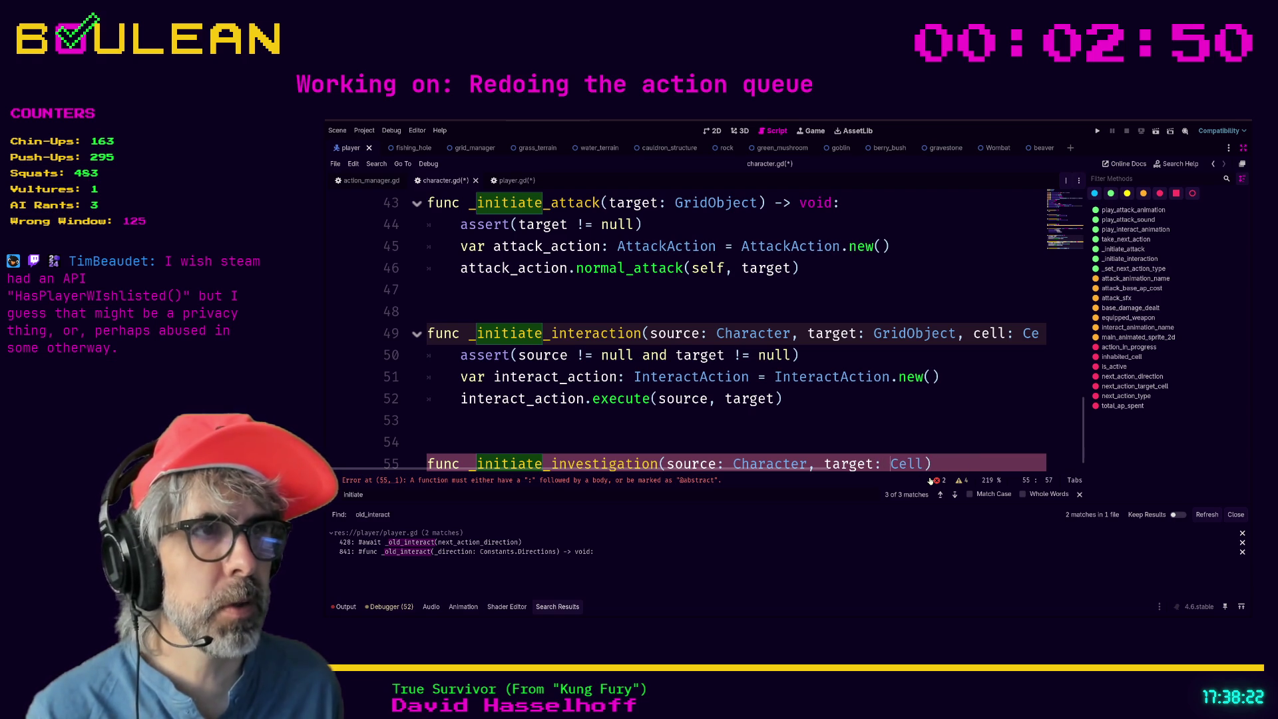
text(GridObject)
click(878, 412)
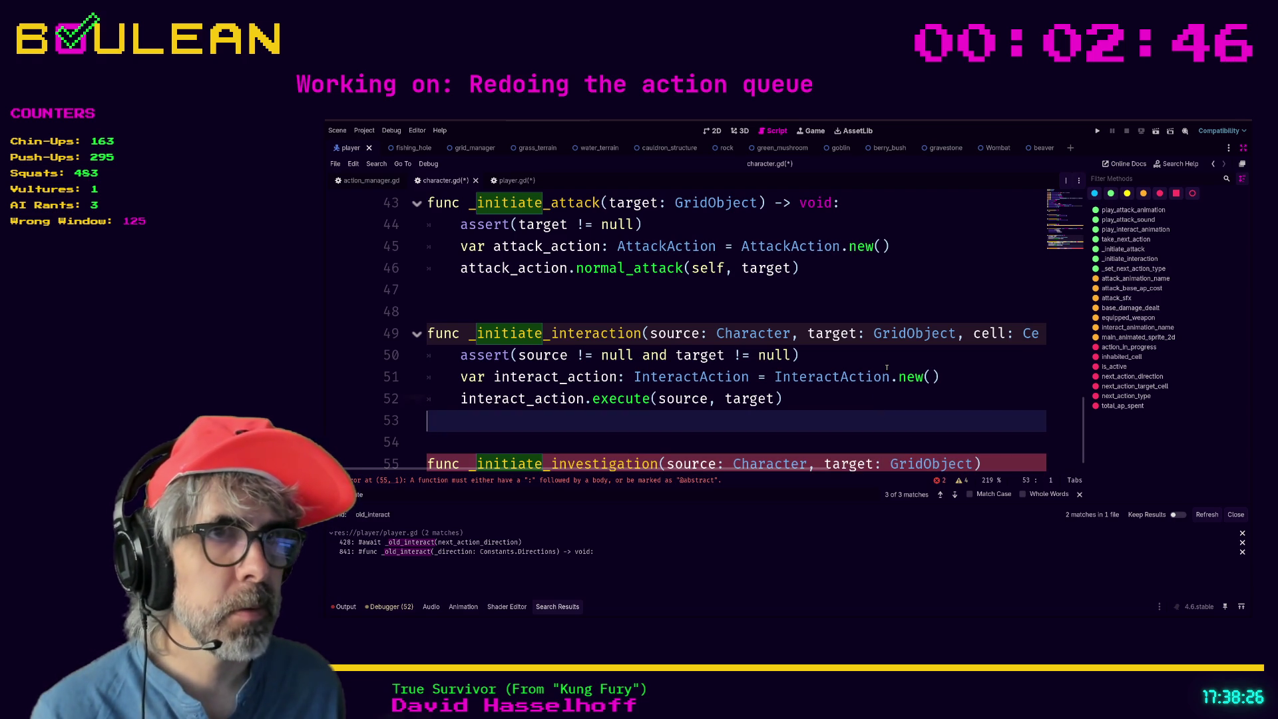
Search character.gd for 'cell' and step through its occurrences.
click(832, 356)
key(ctrl+f)
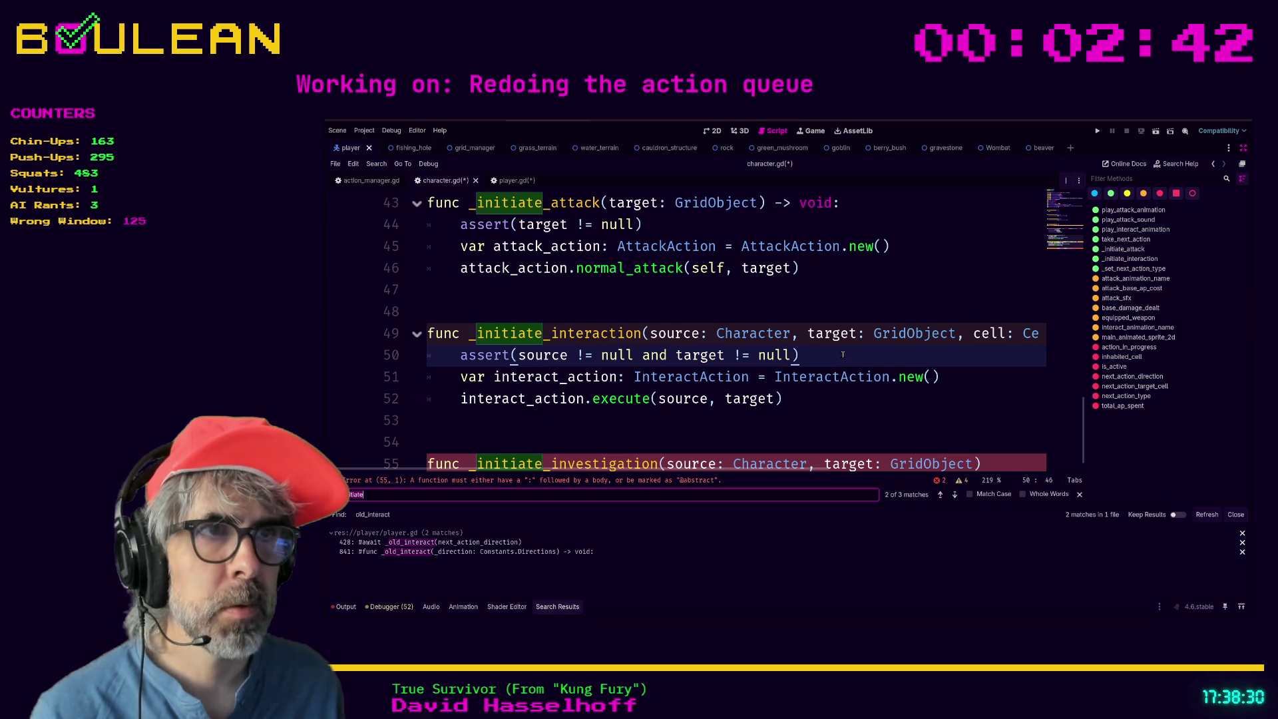
text(cell)
key(Return)
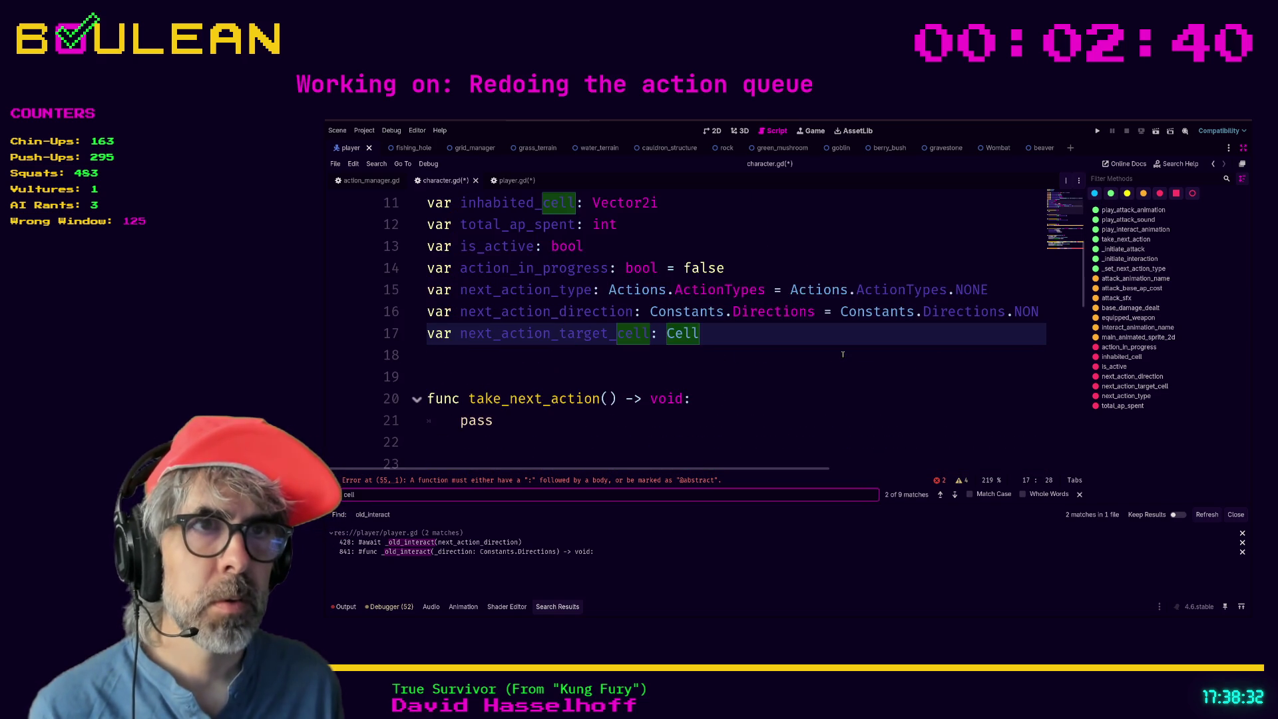
key(Return)
key(Return)
key(Return)
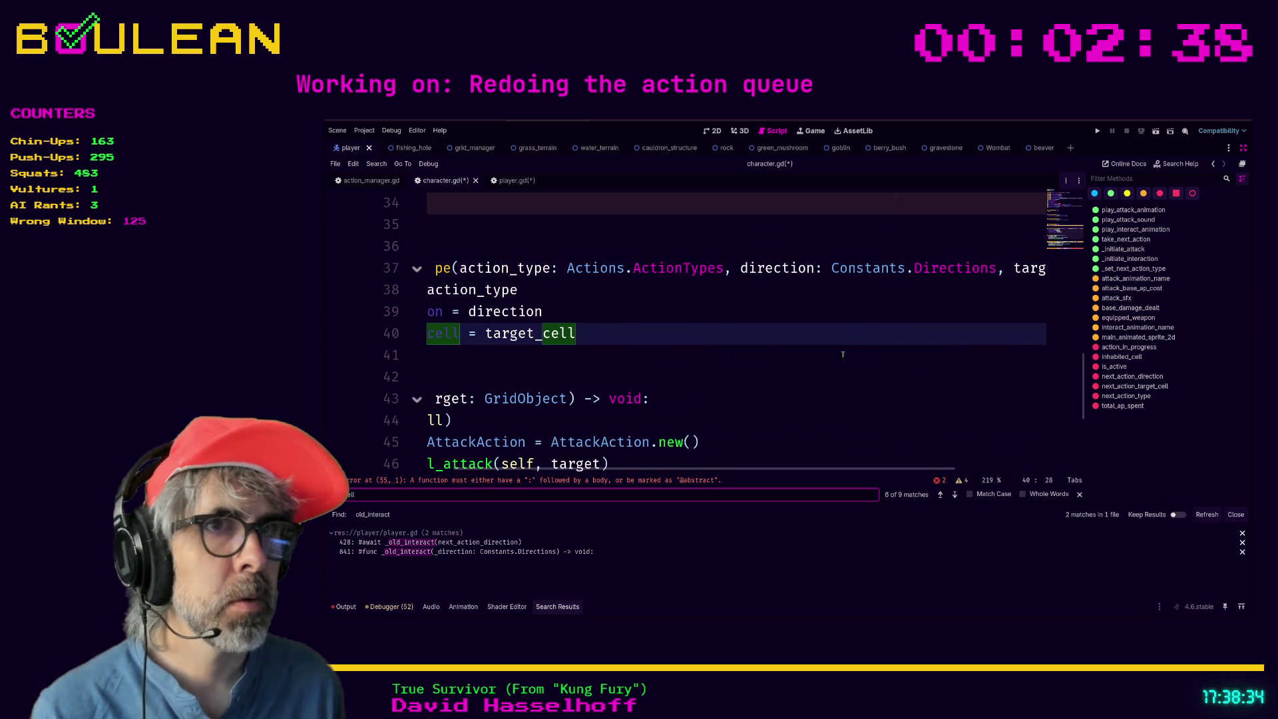
key(Return)
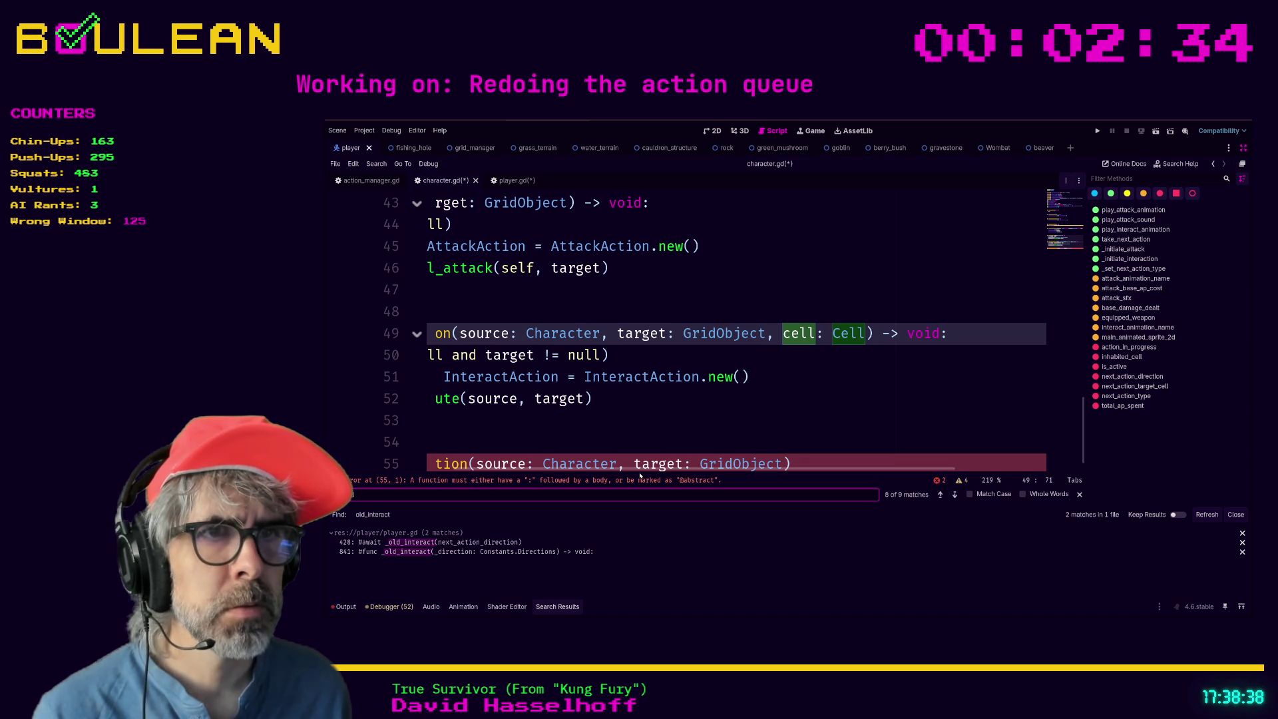
click(956, 499)
click(956, 496)
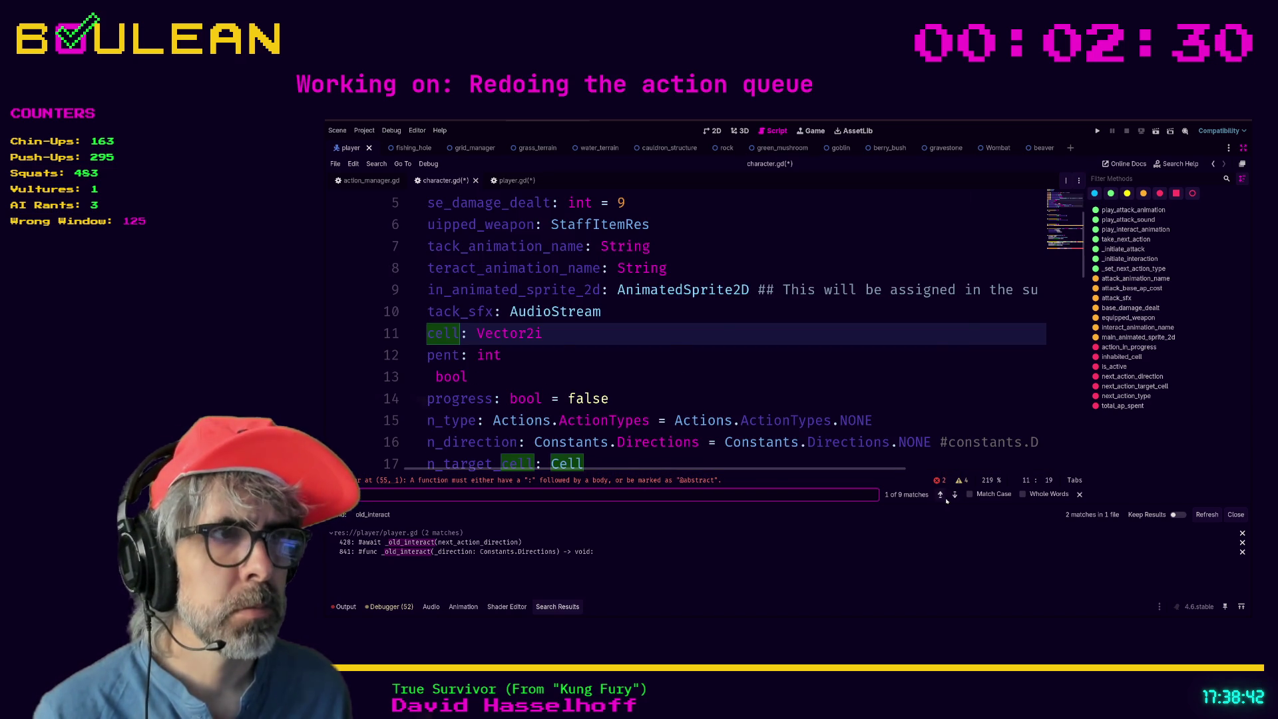
click(939, 494)
click(732, 398)
scroll(732, 433, down, 1)
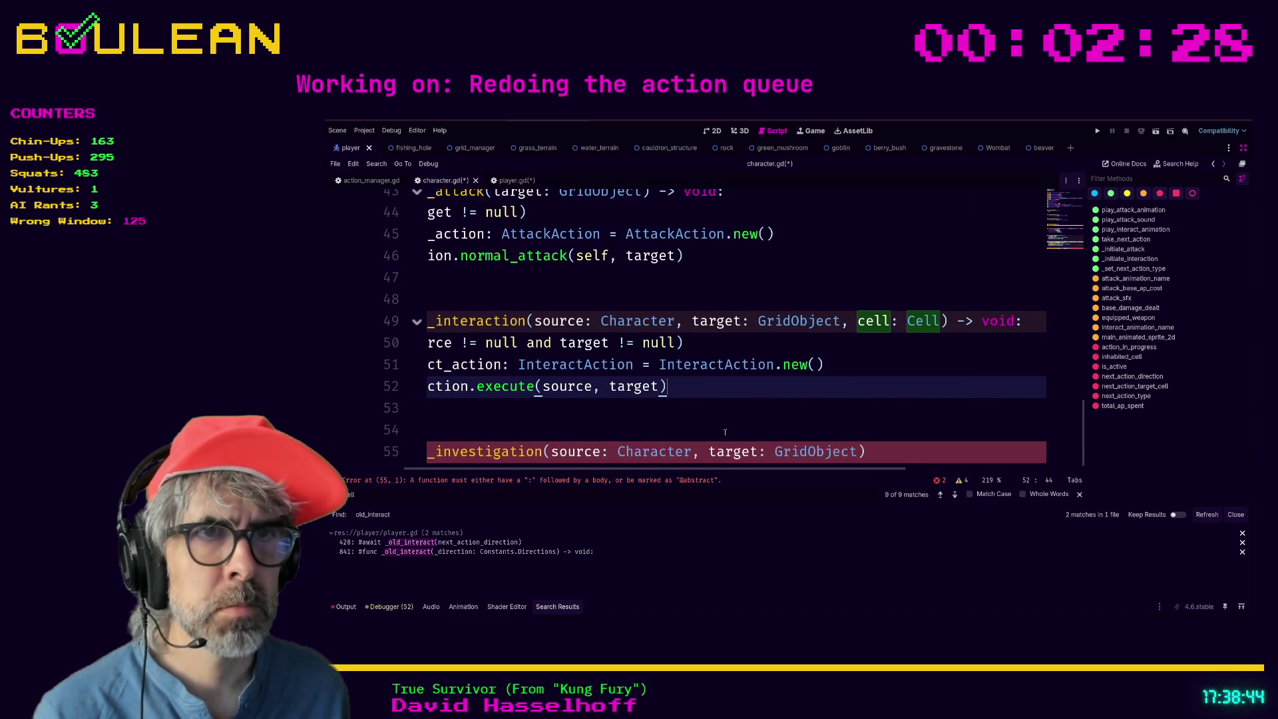
Finish _initiate_investigation with '-> void:' and a pass body.
key(Down)
key(Down)
key(Down)
key(End)
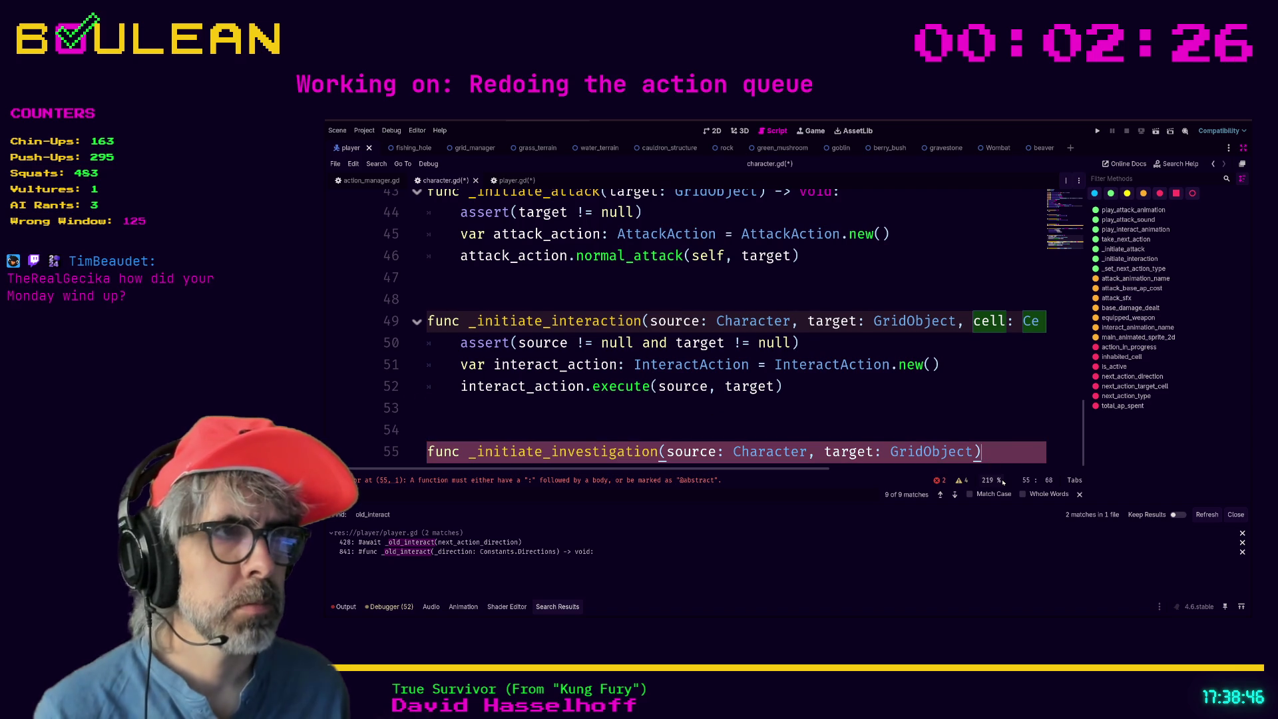
text(-> void)
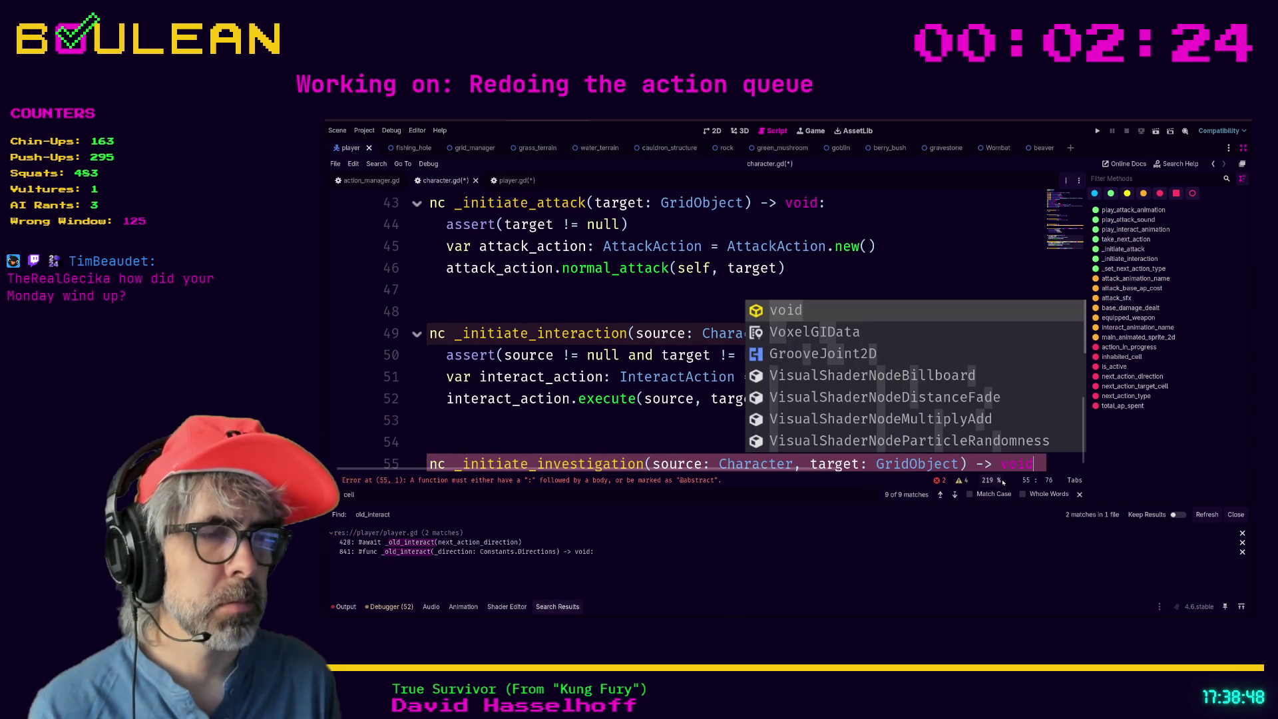
text(:)
key(Return)
text(ass)
Remove the cell parameter from _initiate_interaction's signature and save character.gd.
click(836, 330)
click(843, 312)
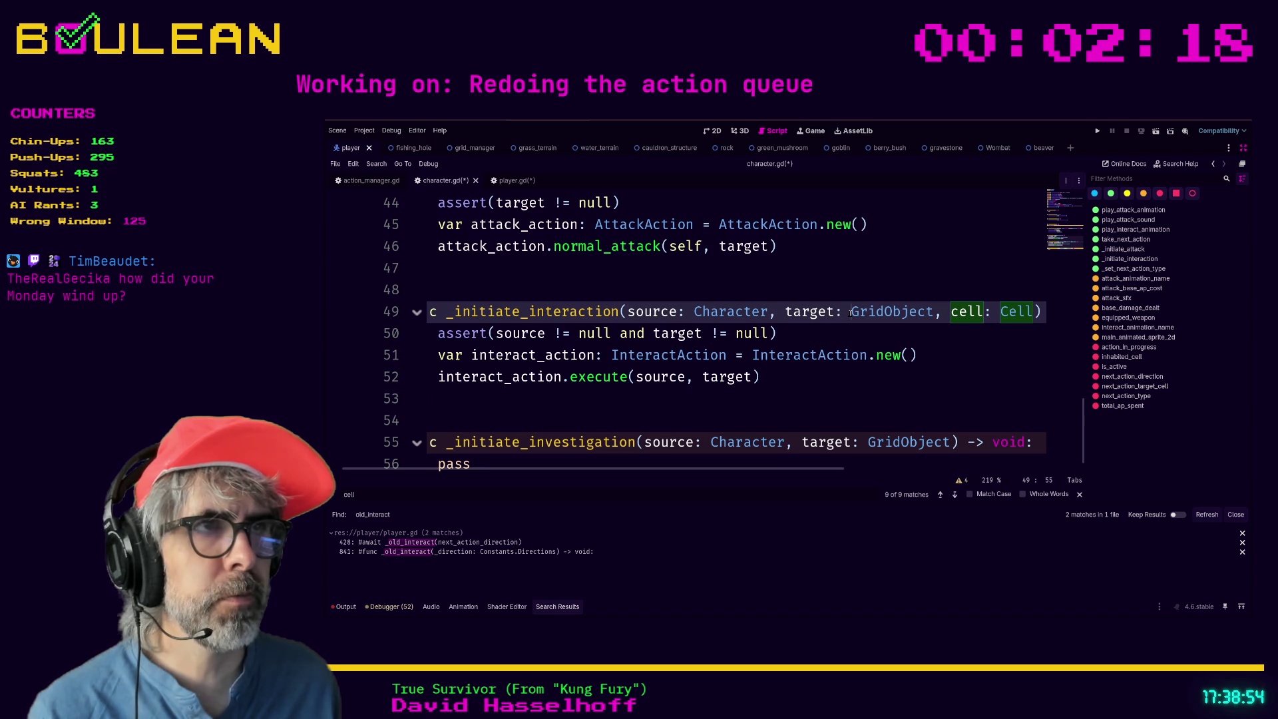
click(936, 312)
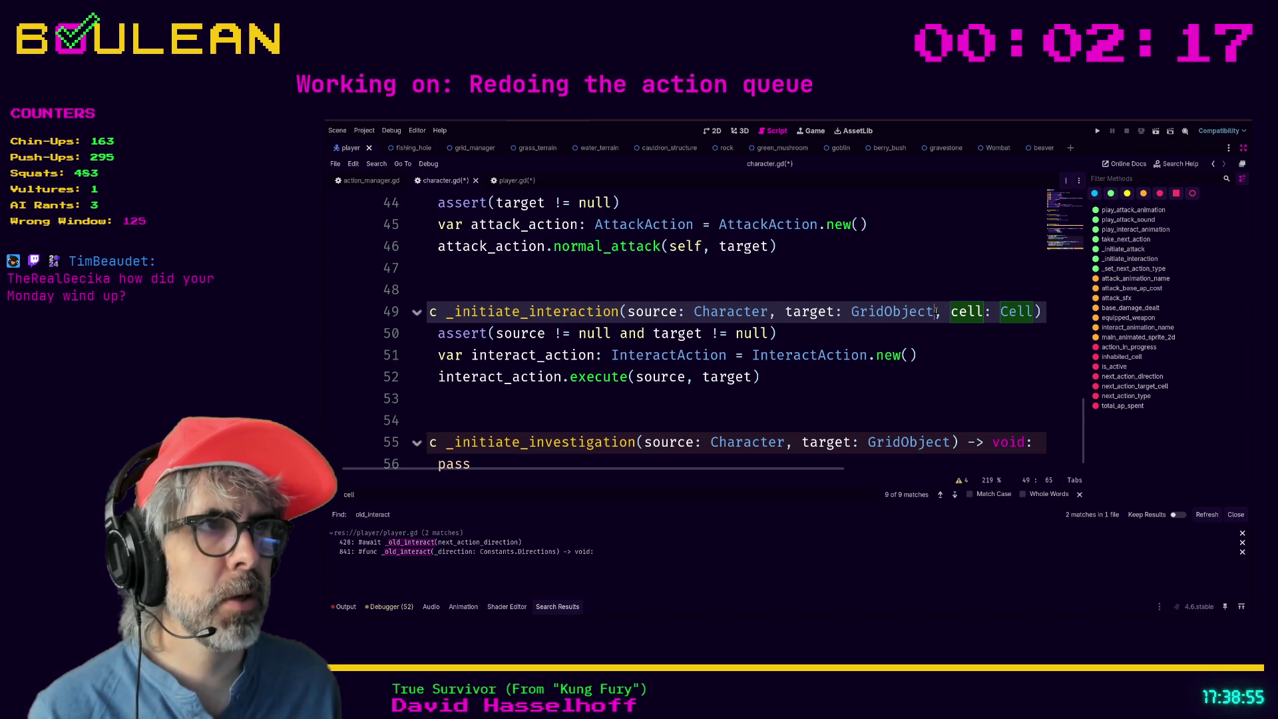
shift+click(1032, 312)
key(BackSpace)
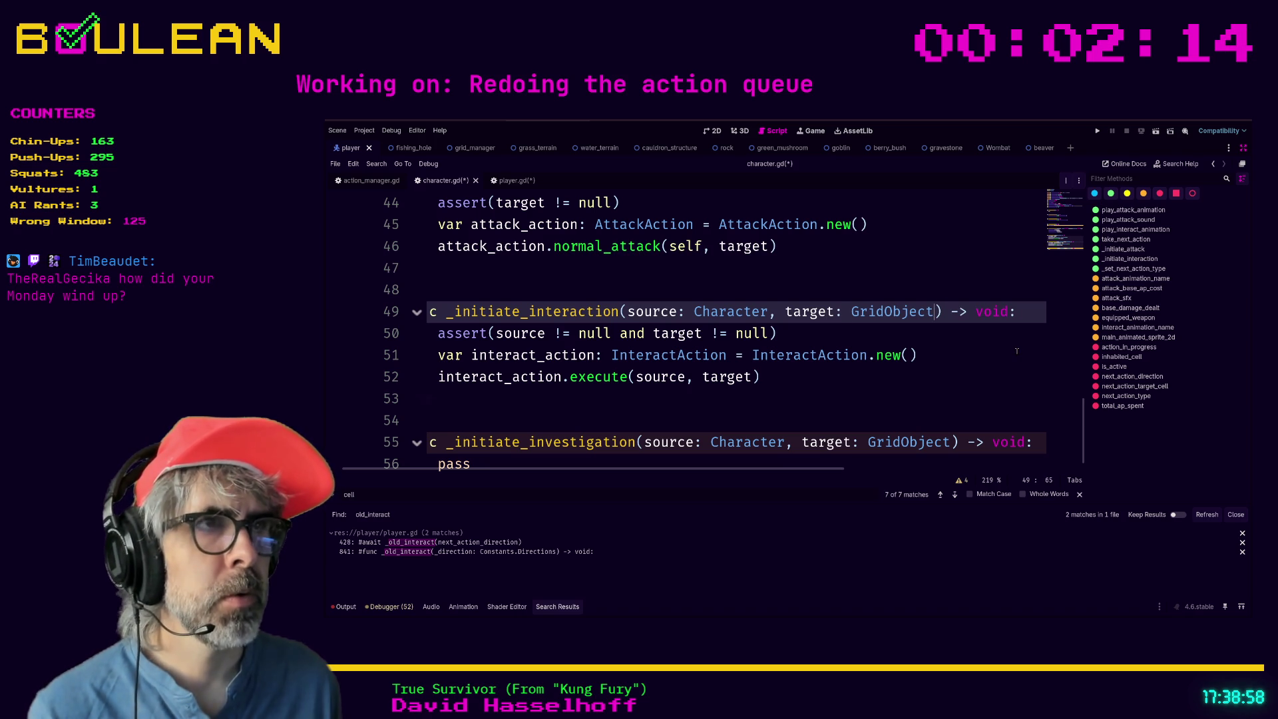
click(1017, 355)
key(ctrl+s)
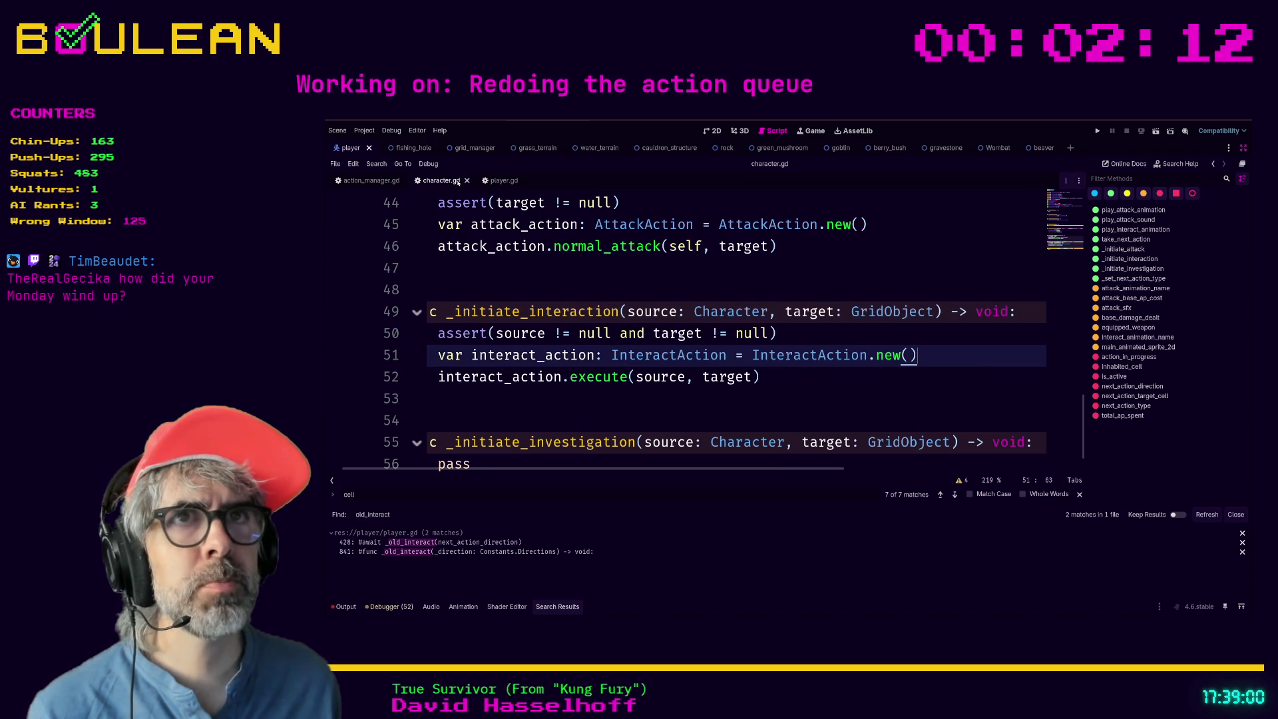
click(498, 181)
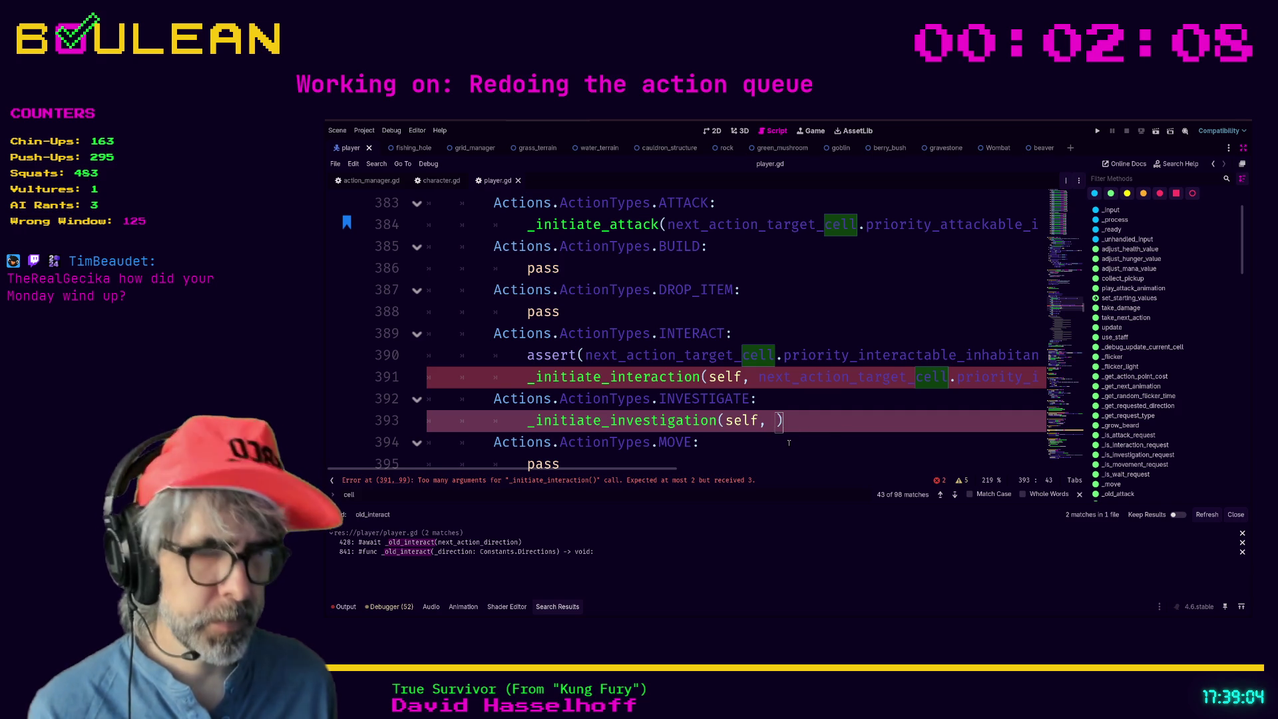
Delete the next_action_target_cell argument from player.gd's _initiate_interaction call and save.
text(i)
key(BackSpace)
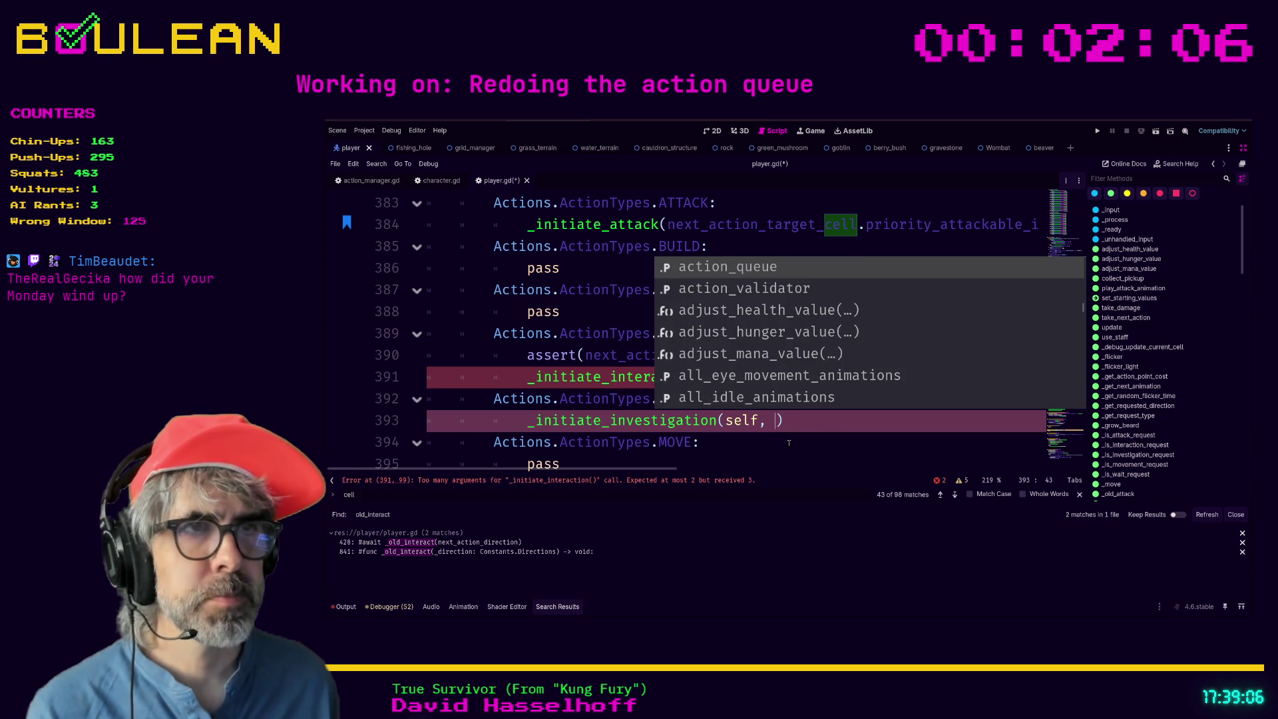
click(789, 443)
drag(652, 468, 751, 462)
scroll(786, 392, right, 5)
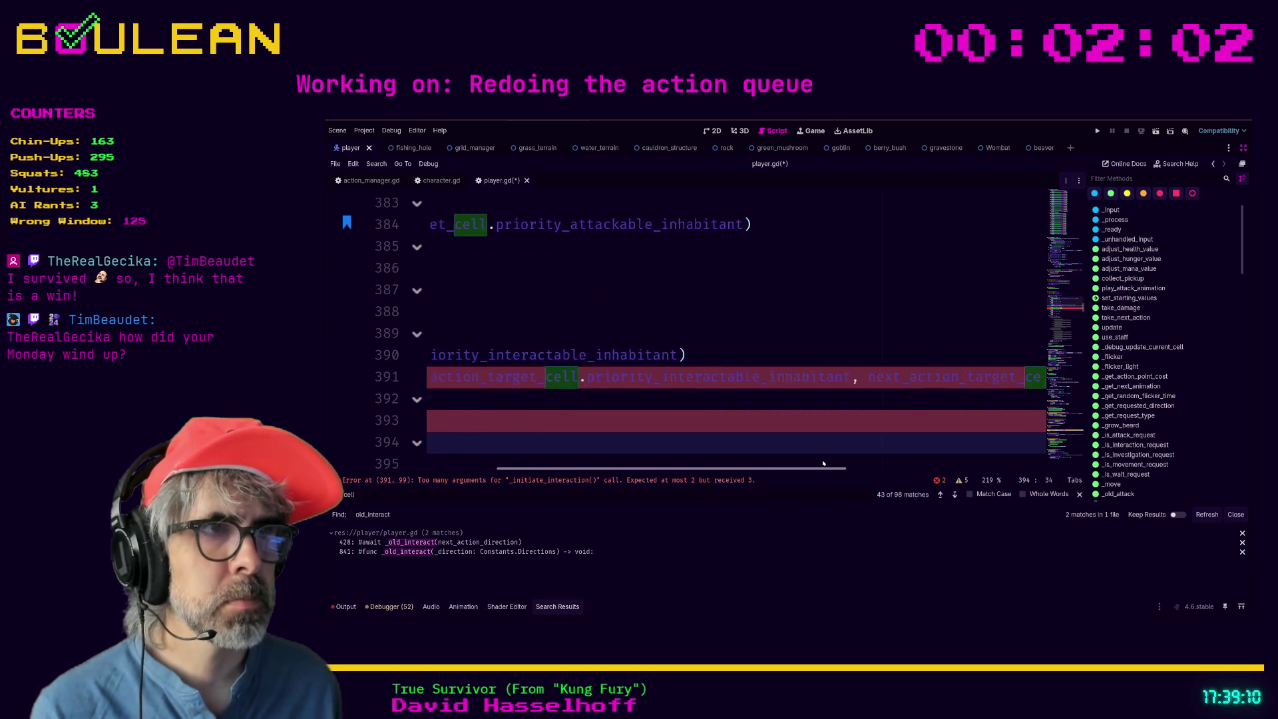
drag(759, 379, 963, 377)
key(BackSpace)
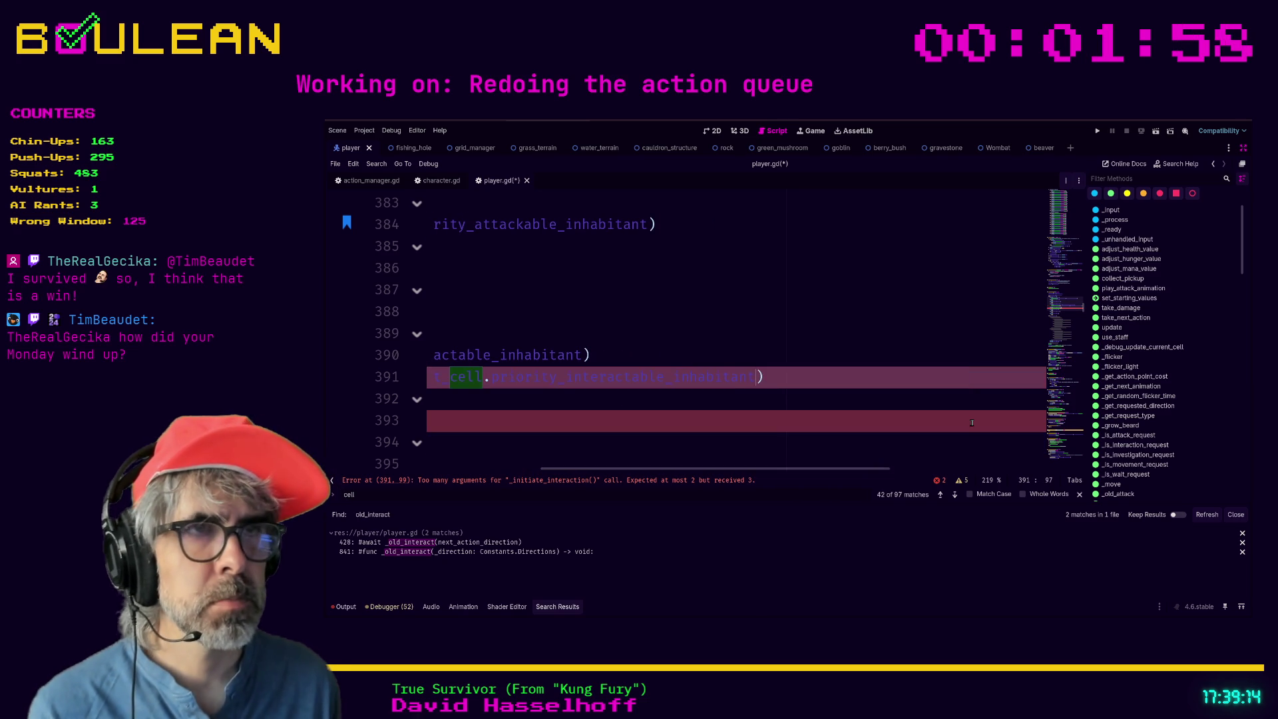
key(ctrl+s)
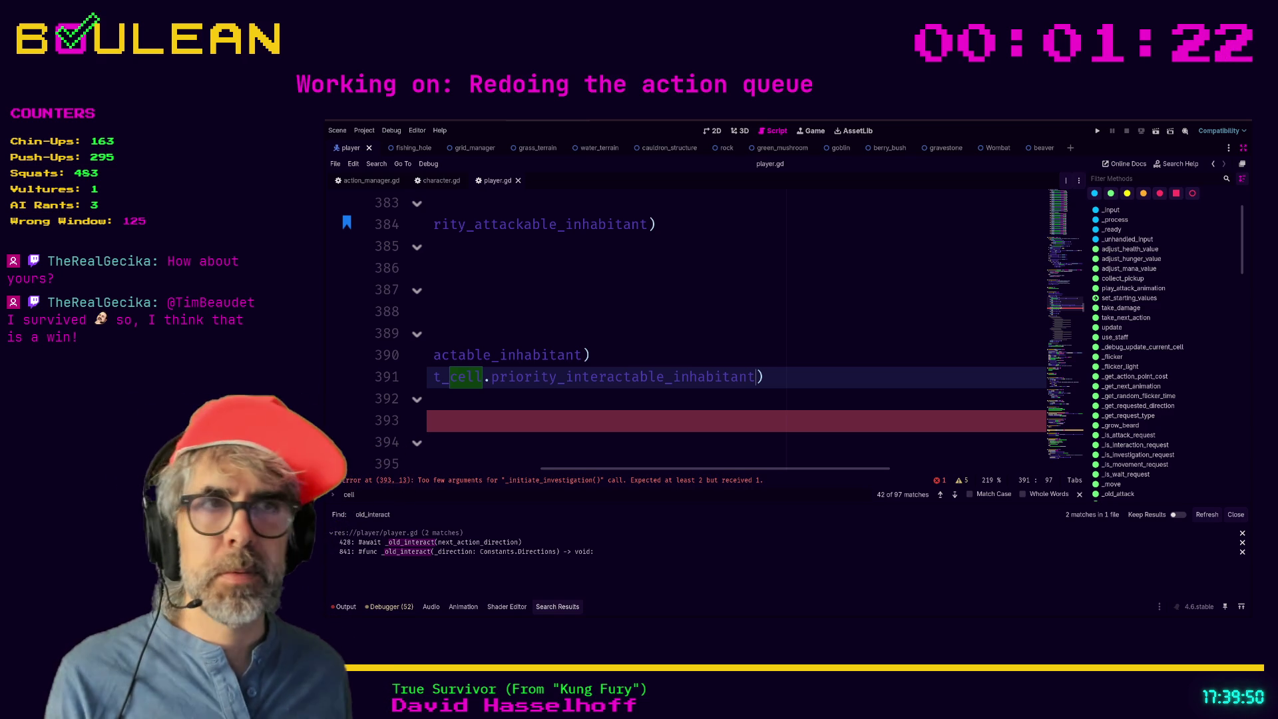
drag(676, 470, 455, 477)
Pass next_action_target_cell.priority_investigatable_inhabitant as the second argument of _initiate_investigation on line 393.
click(460, 442)
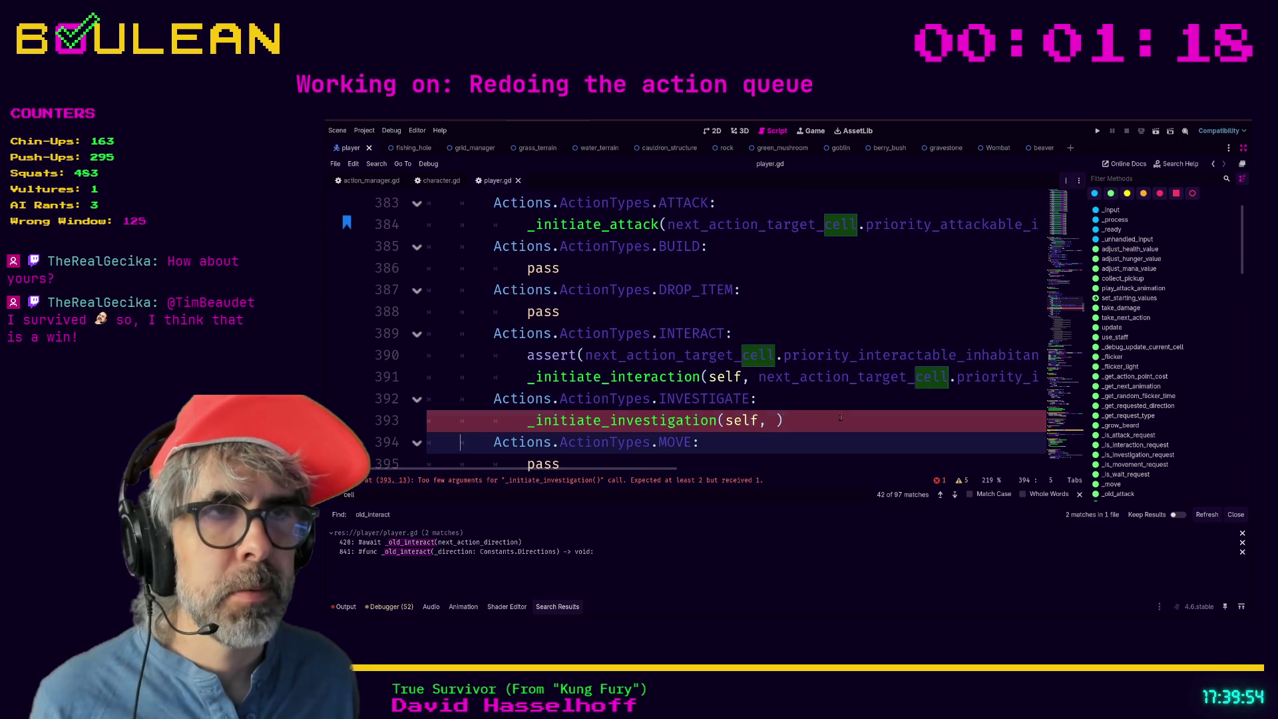
click(769, 419)
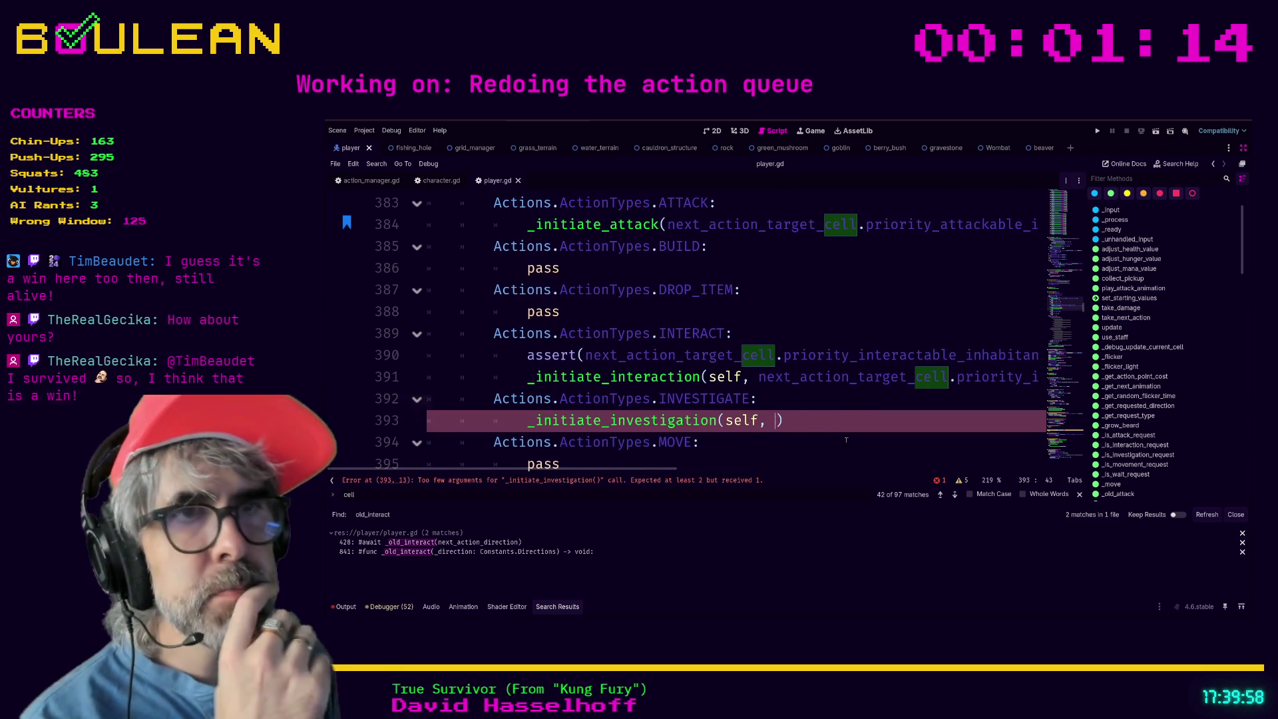
text(next_action)
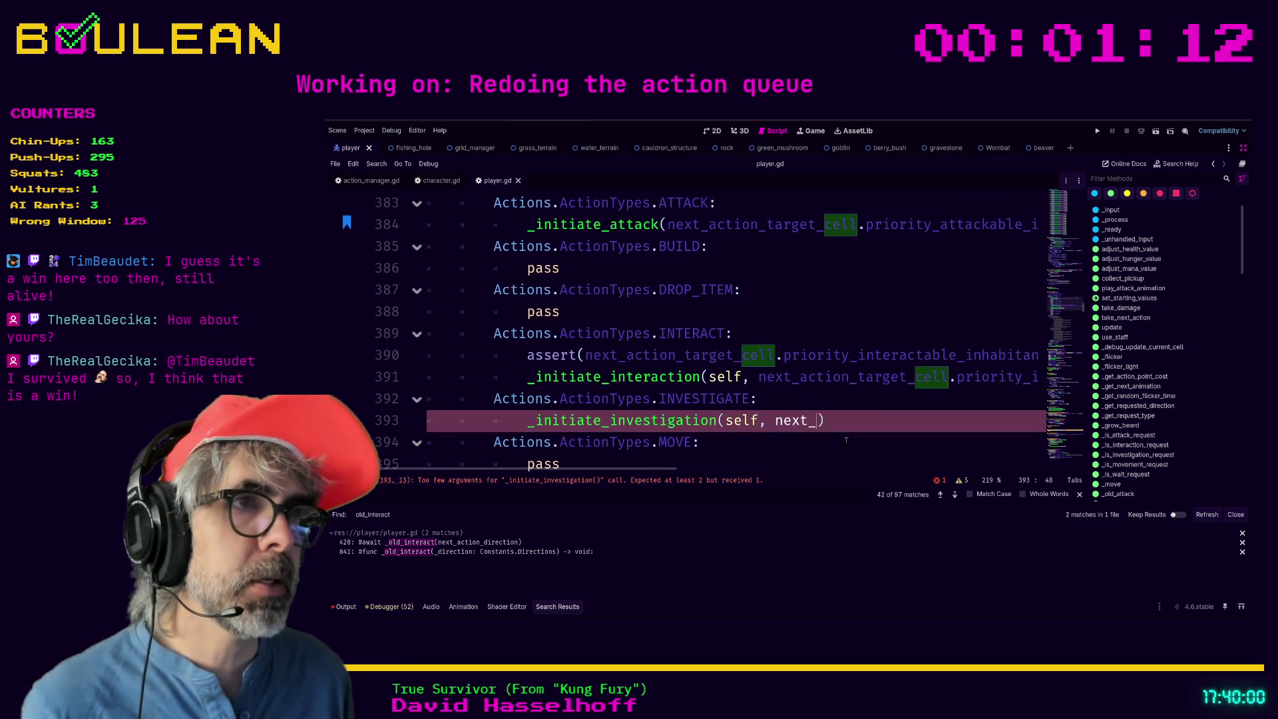
key(BackSpace)
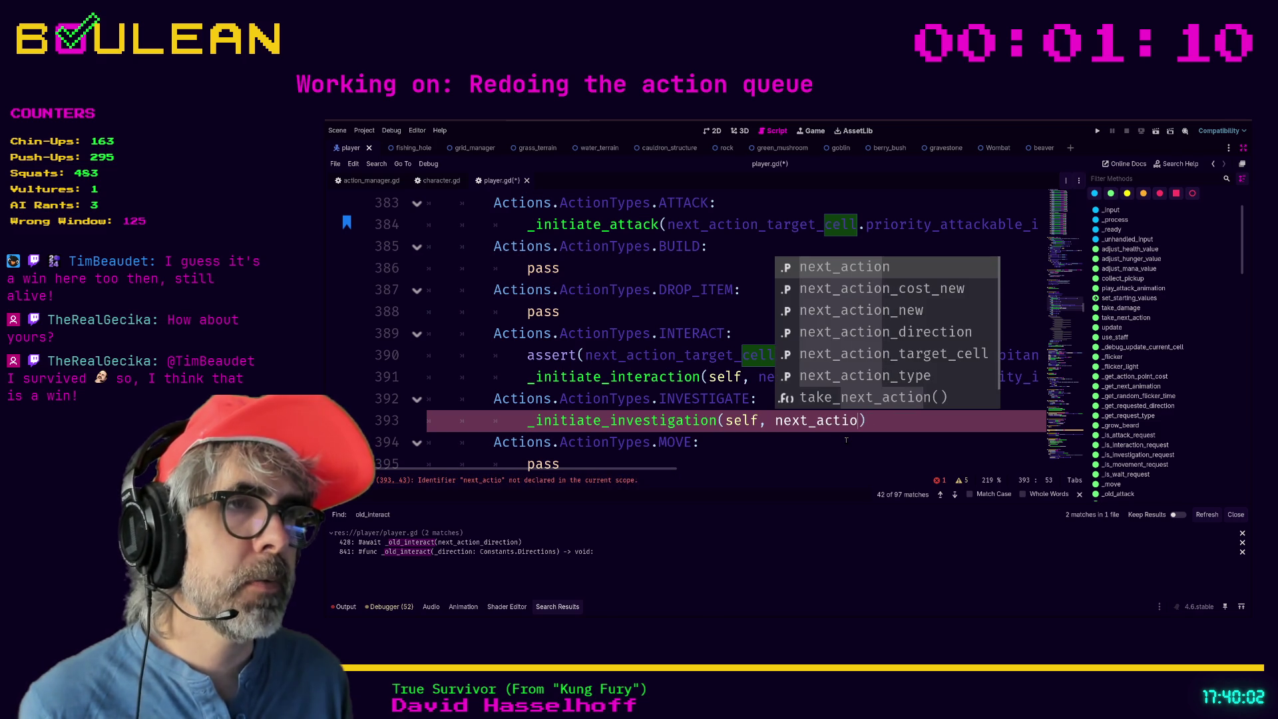
key(BackSpace)
key(BackSpace)
key(BackSpace)
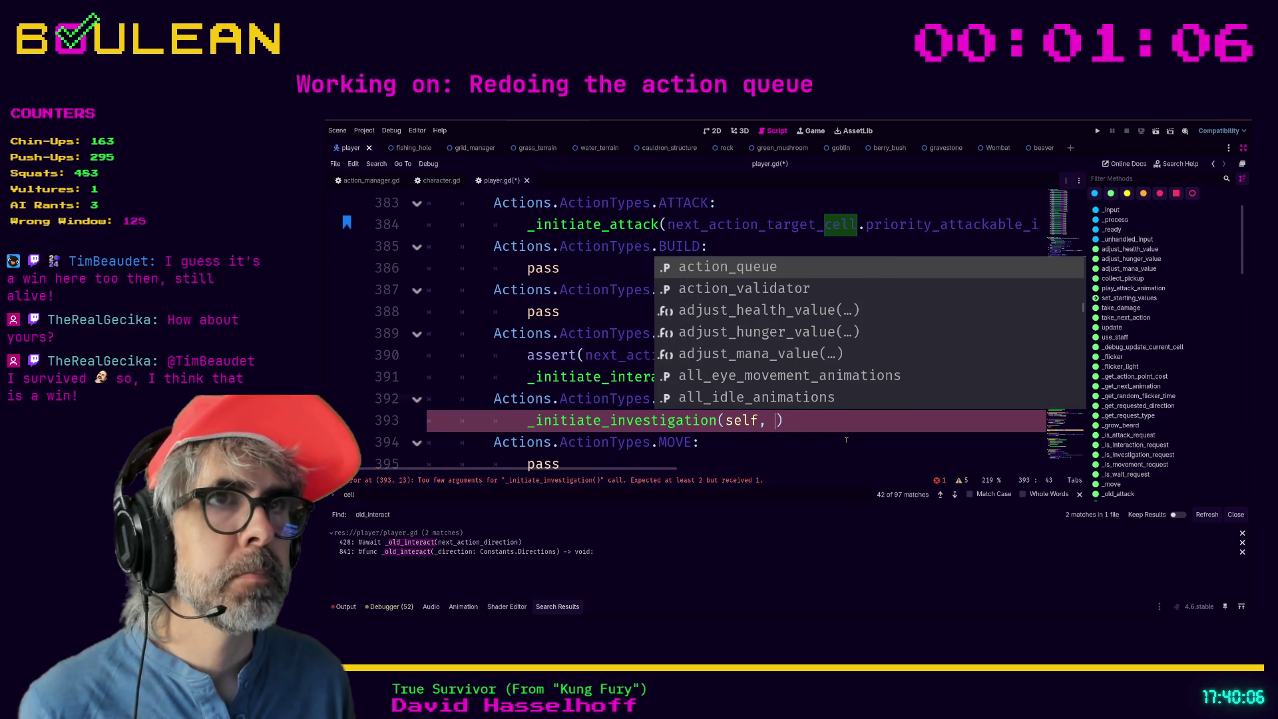
text(next)
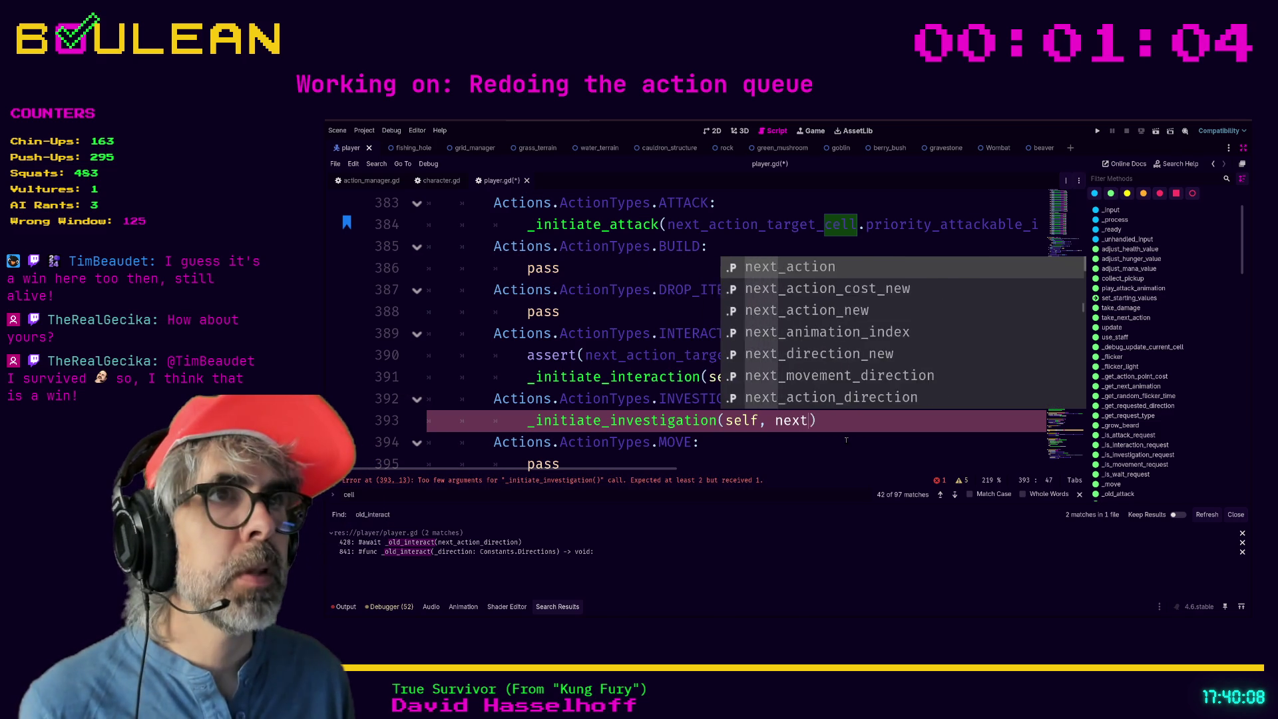
text(_action_tar)
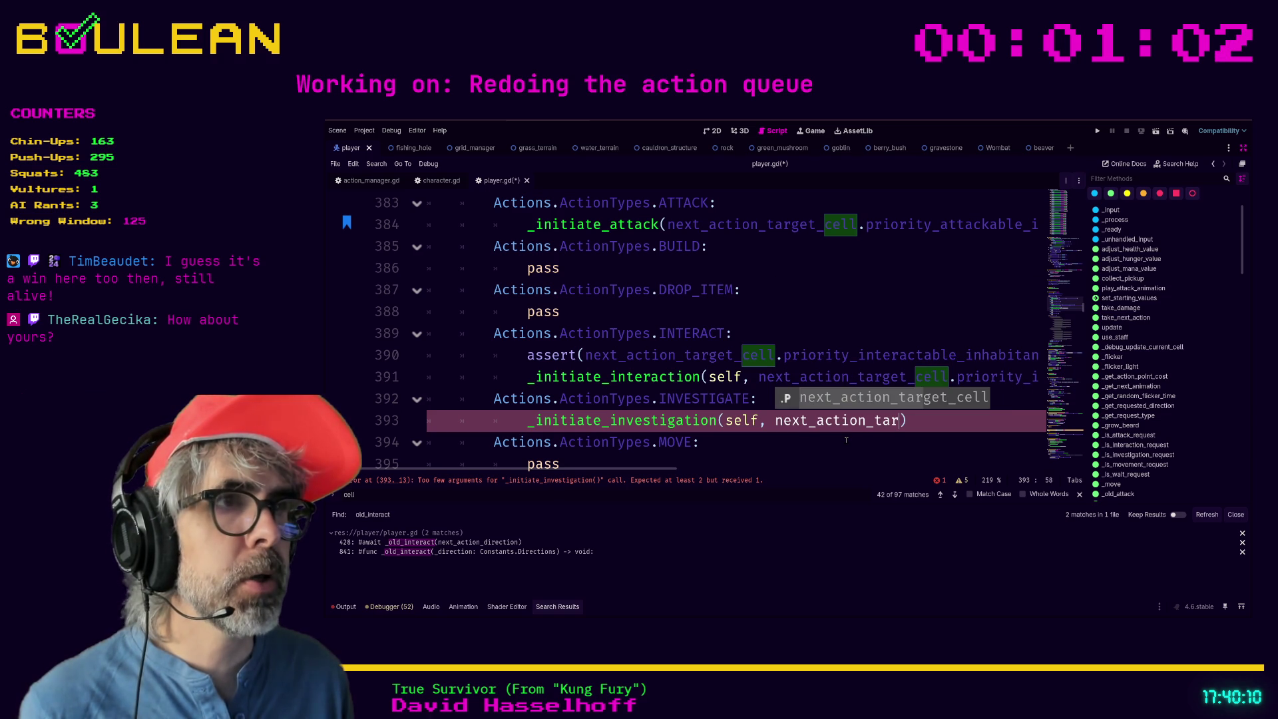
key(Return)
text(.prio)
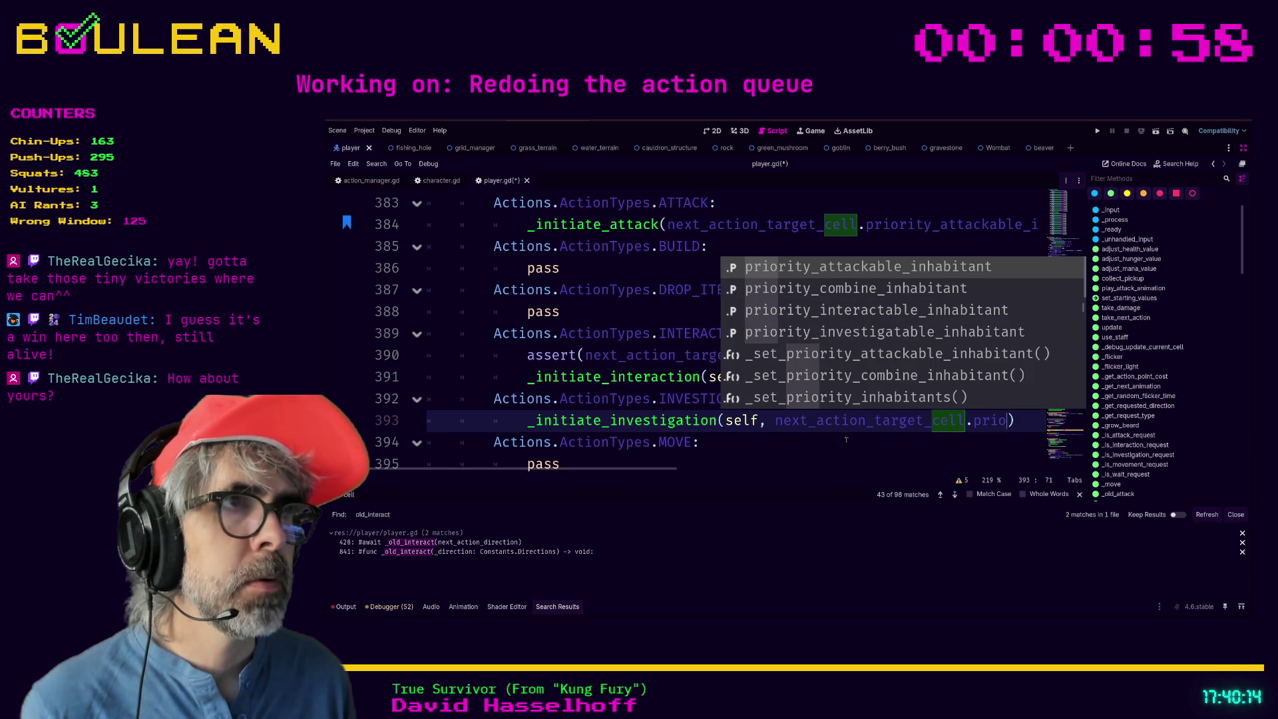
key(Down)
key(Down)
key(Down)
key(Return)
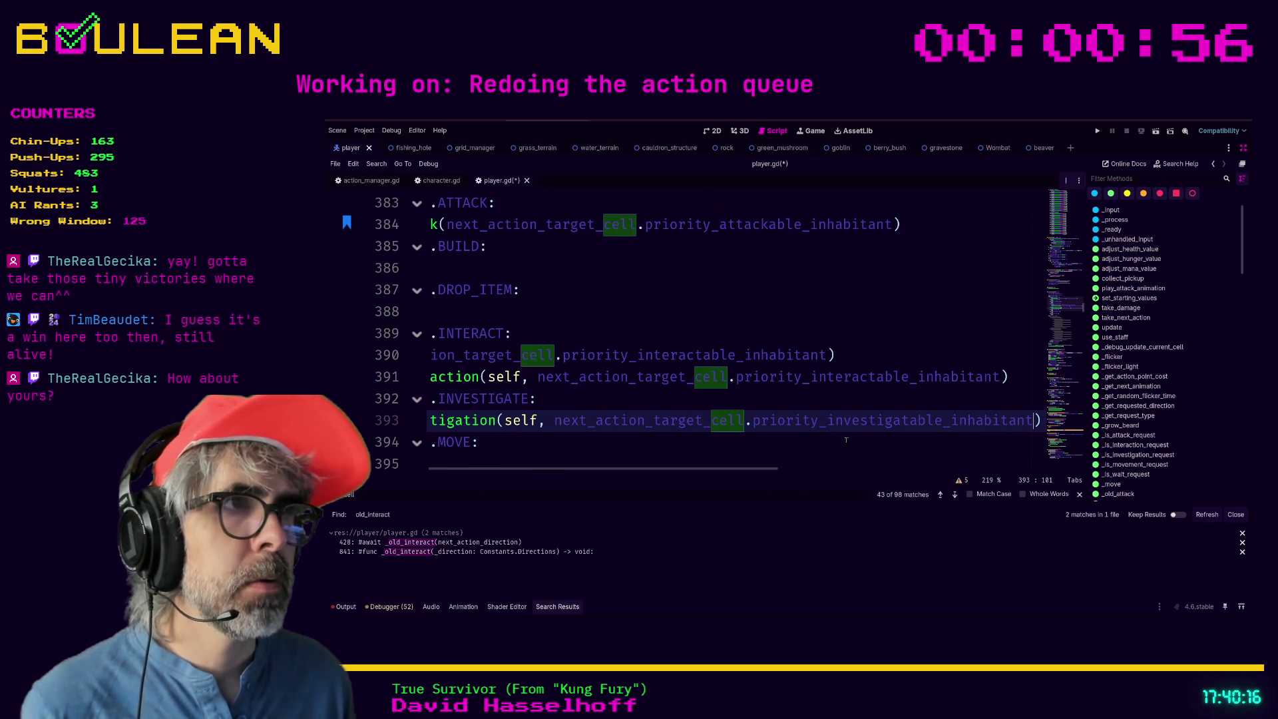
Jump from player.gd to the next_action_target_cell declaration in character.gd.
key(Home)
key(Home)
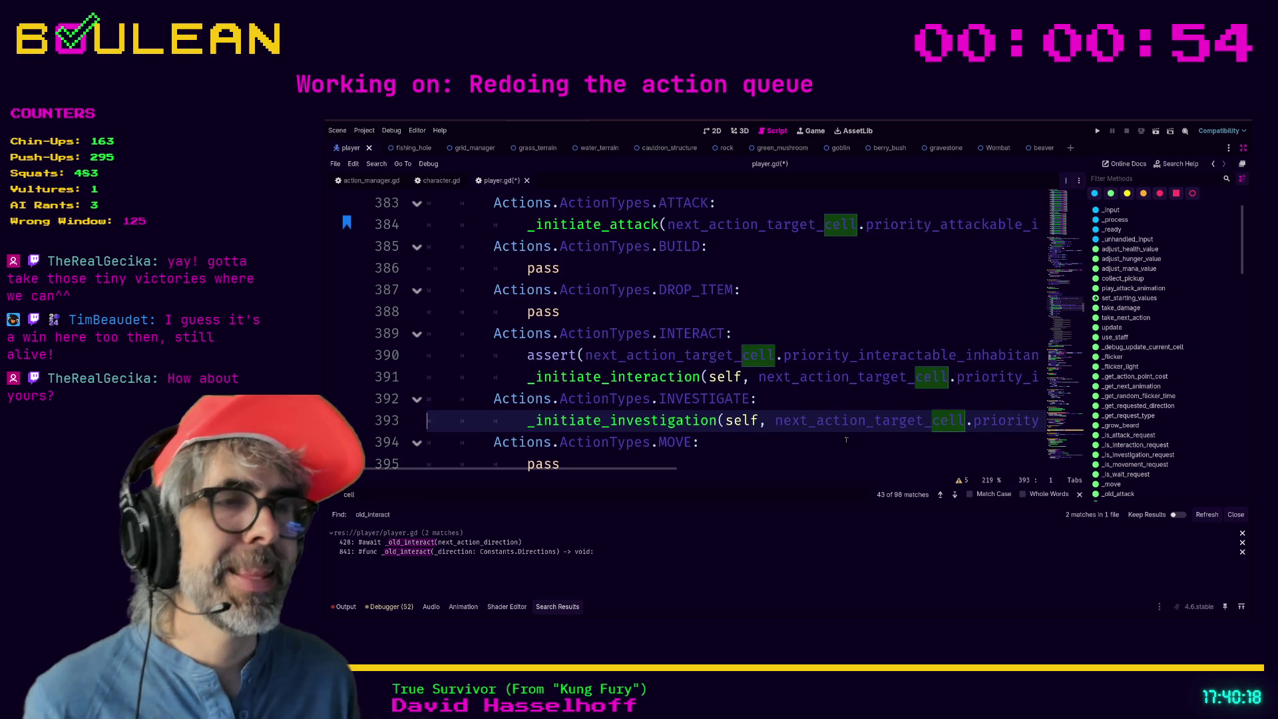
scroll(832, 399, up, 6)
scroll(823, 370, down, 3)
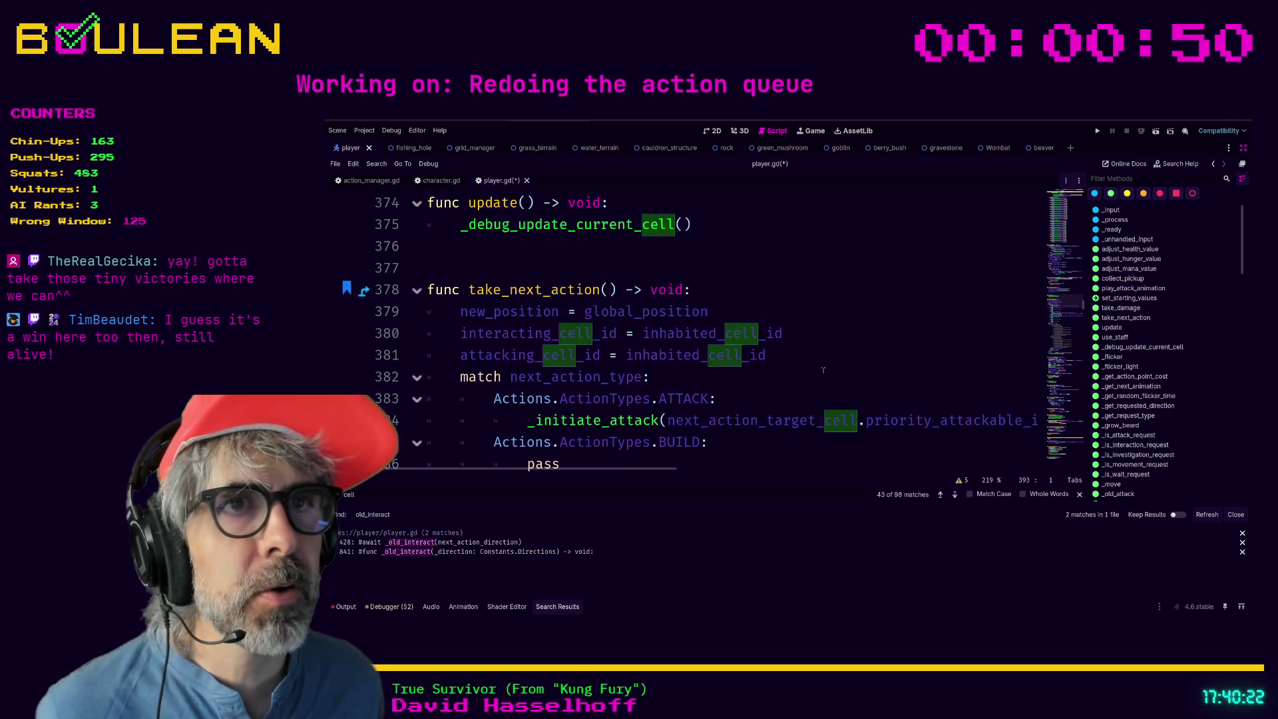
scroll(778, 368, down, 1)
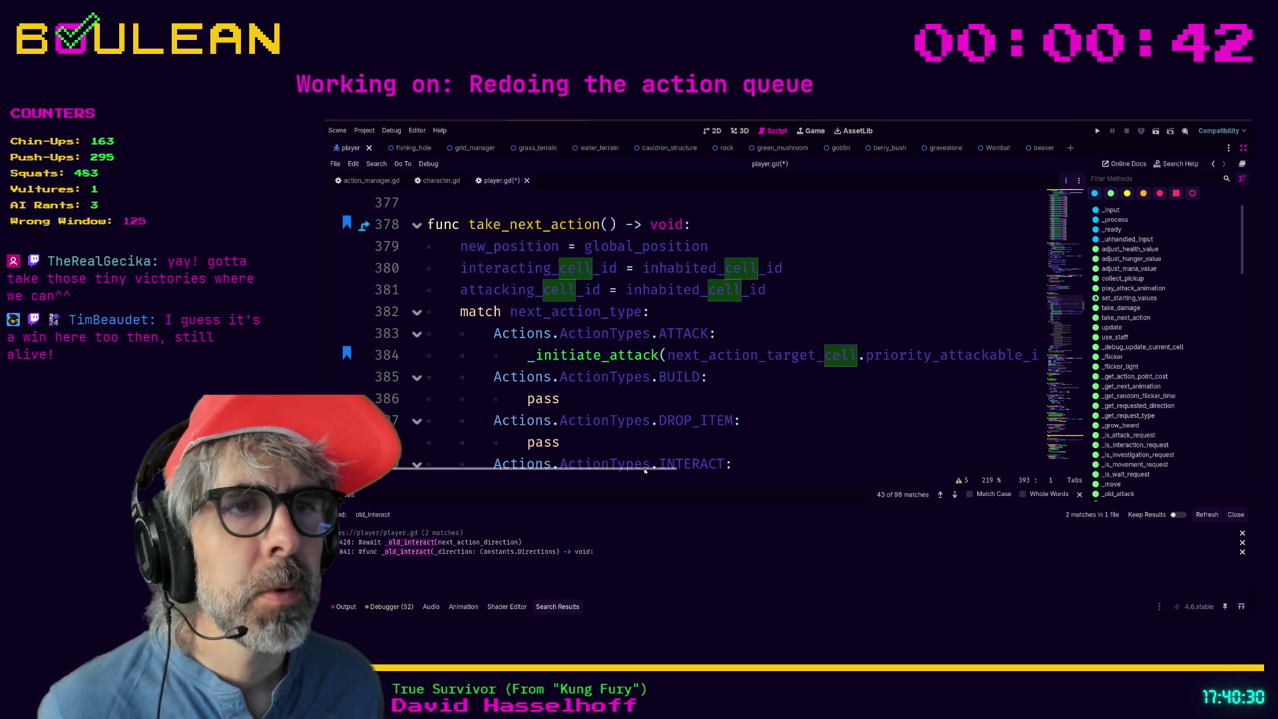
ctrl+click(703, 355)
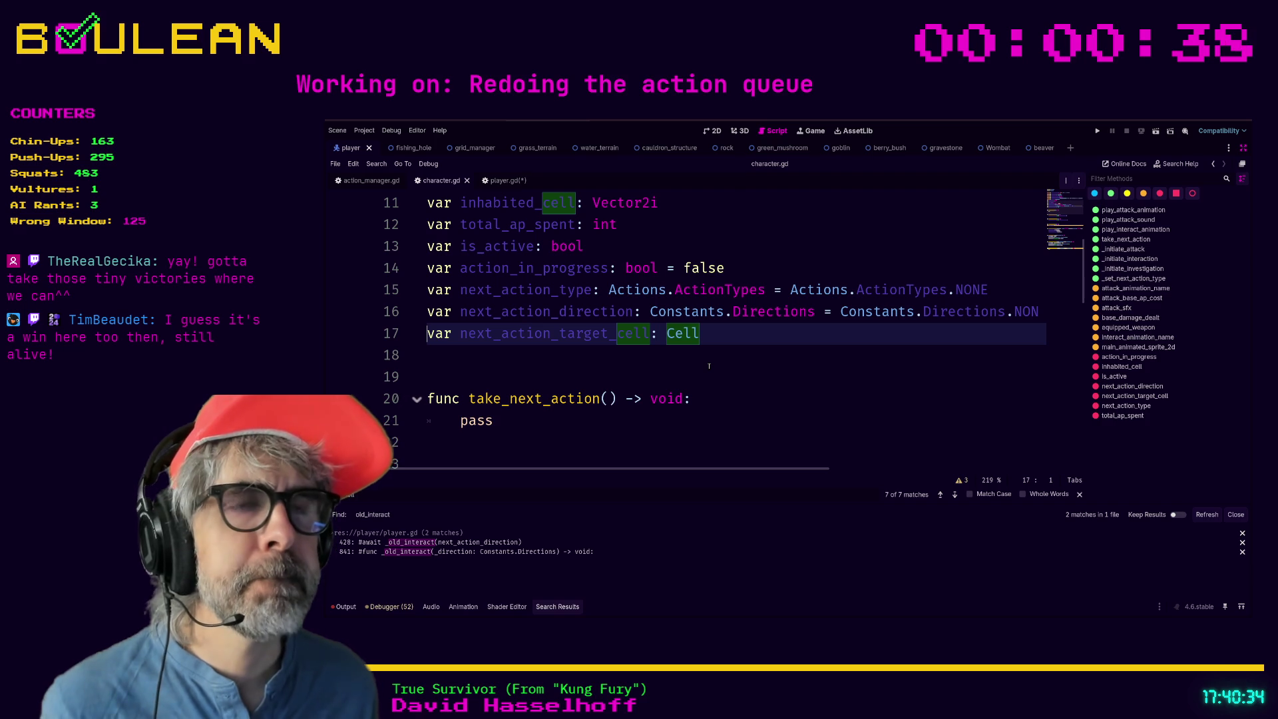
Search character.gd for next_action_target_cell, then save the work.
click(768, 362)
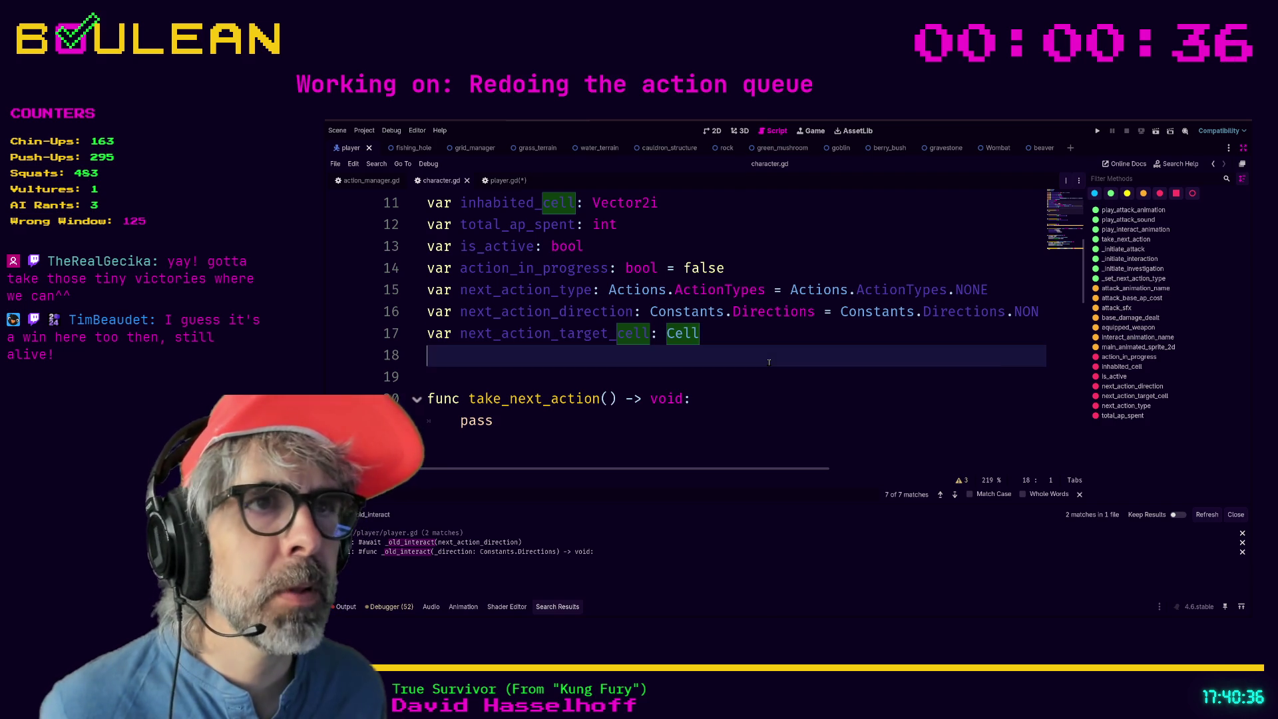
key(ctrl+f)
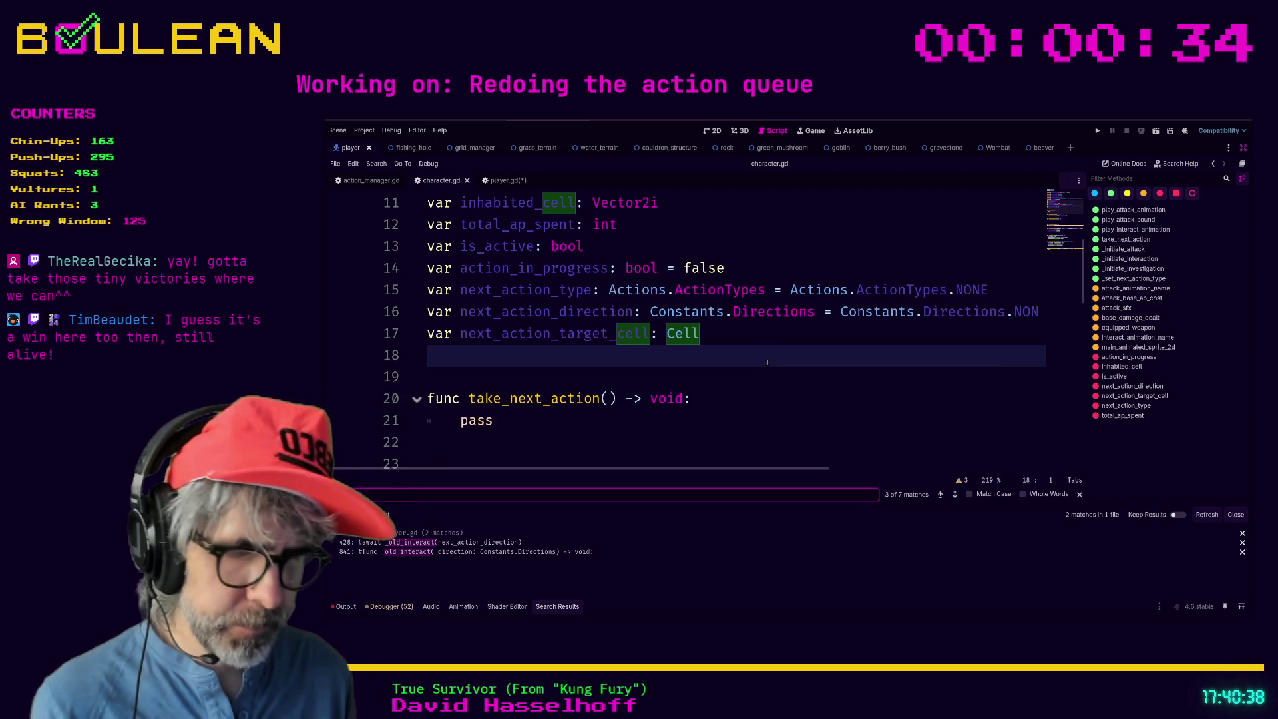
text(next_action_target)
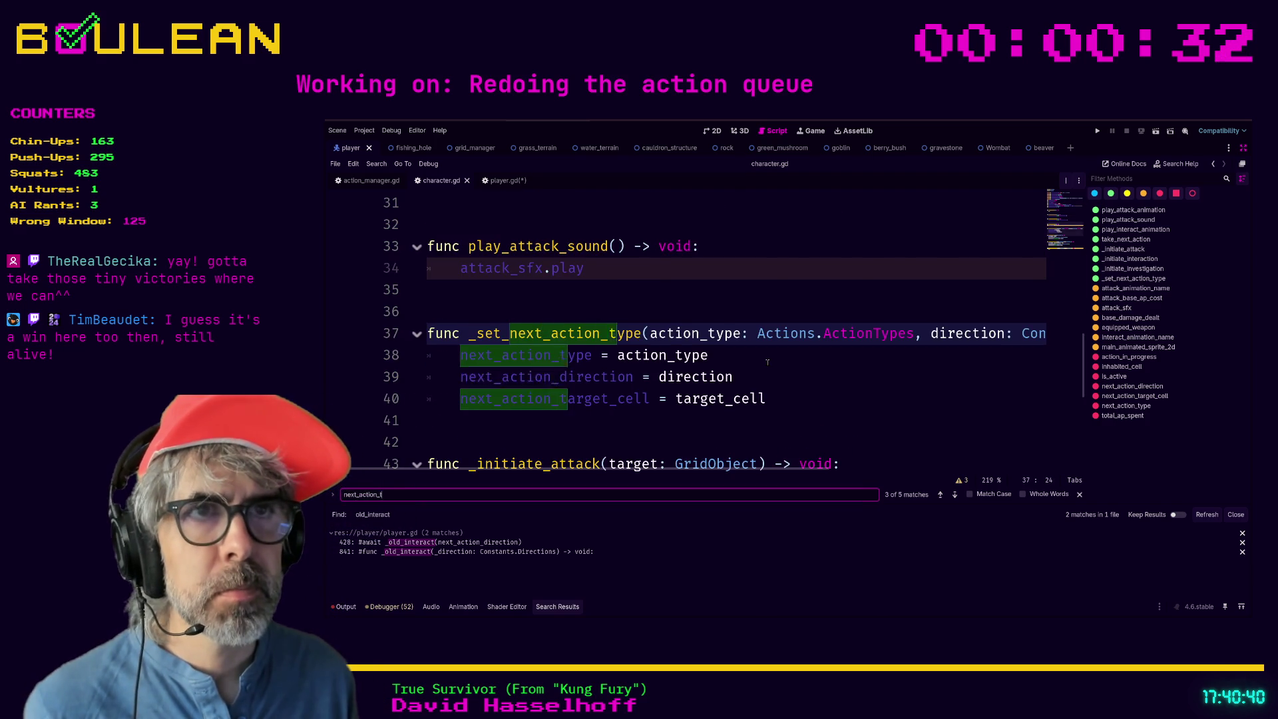
text(_cell)
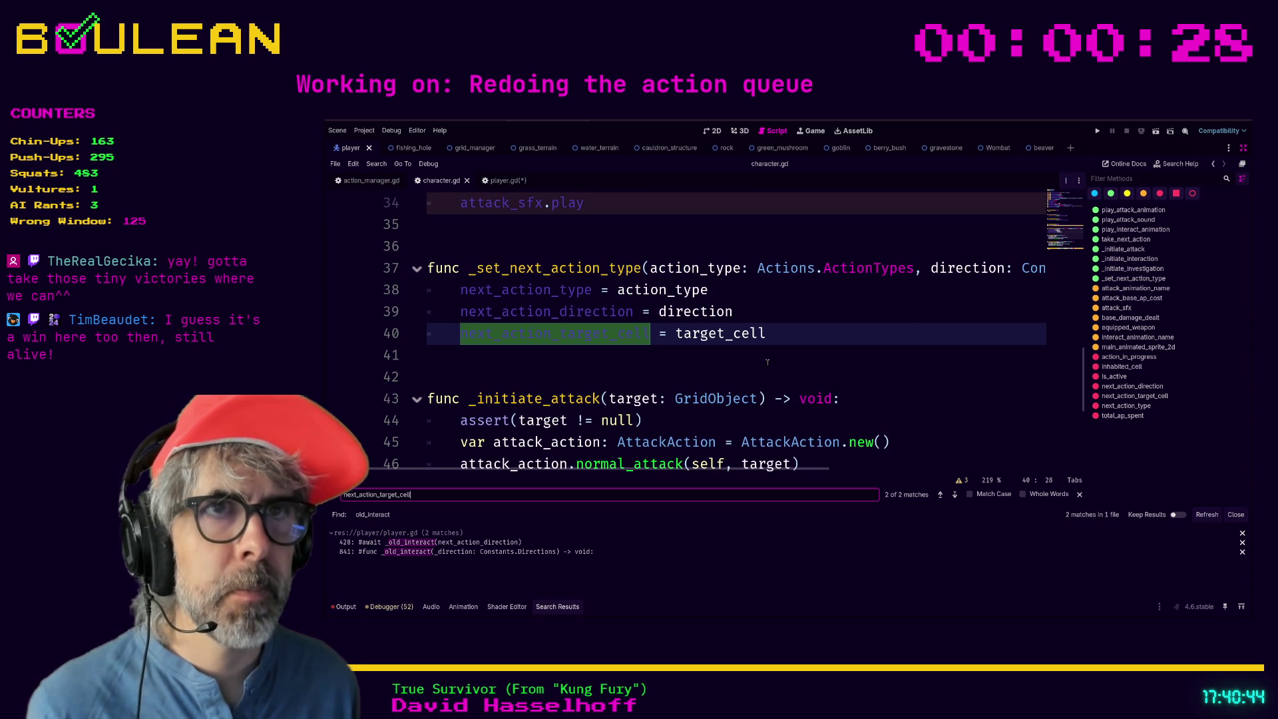
click(766, 362)
key(ctrl+s)
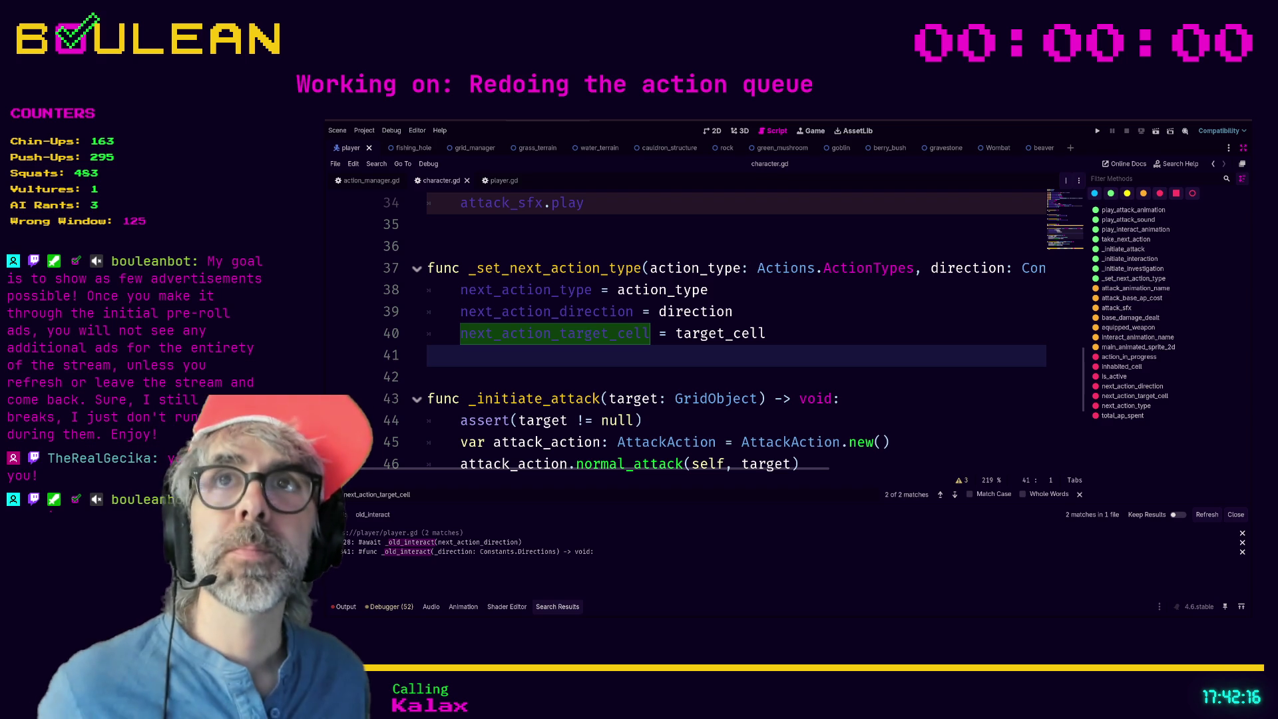
Scroll to func _initiate_investigation and delete its placeholder pass on line 56.
click(429, 377)
scroll(631, 269, up, 1)
scroll(631, 269, down, 5)
drag(493, 442, 519, 420)
click(664, 432)
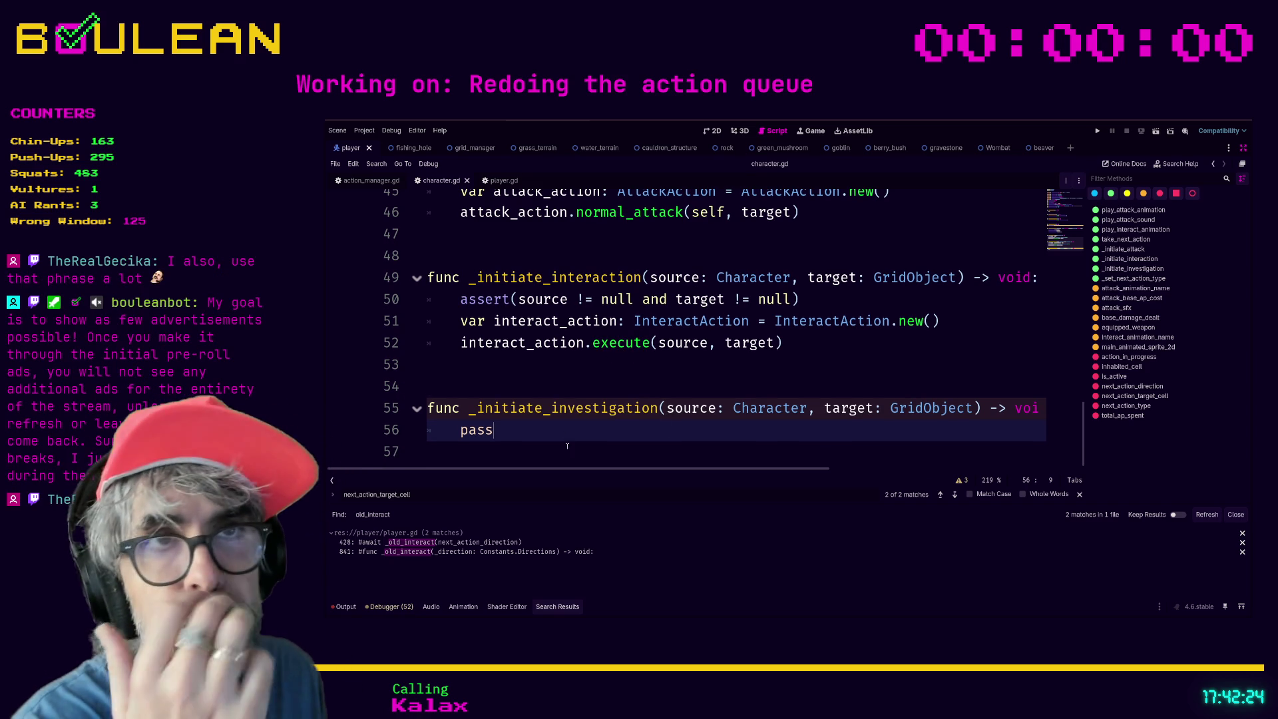
key(BackSpace)
key(BackSpace)
key(BackSpace)
Add assert(source != null and target != null) at the top of _initiate_investigation.
text(assert)
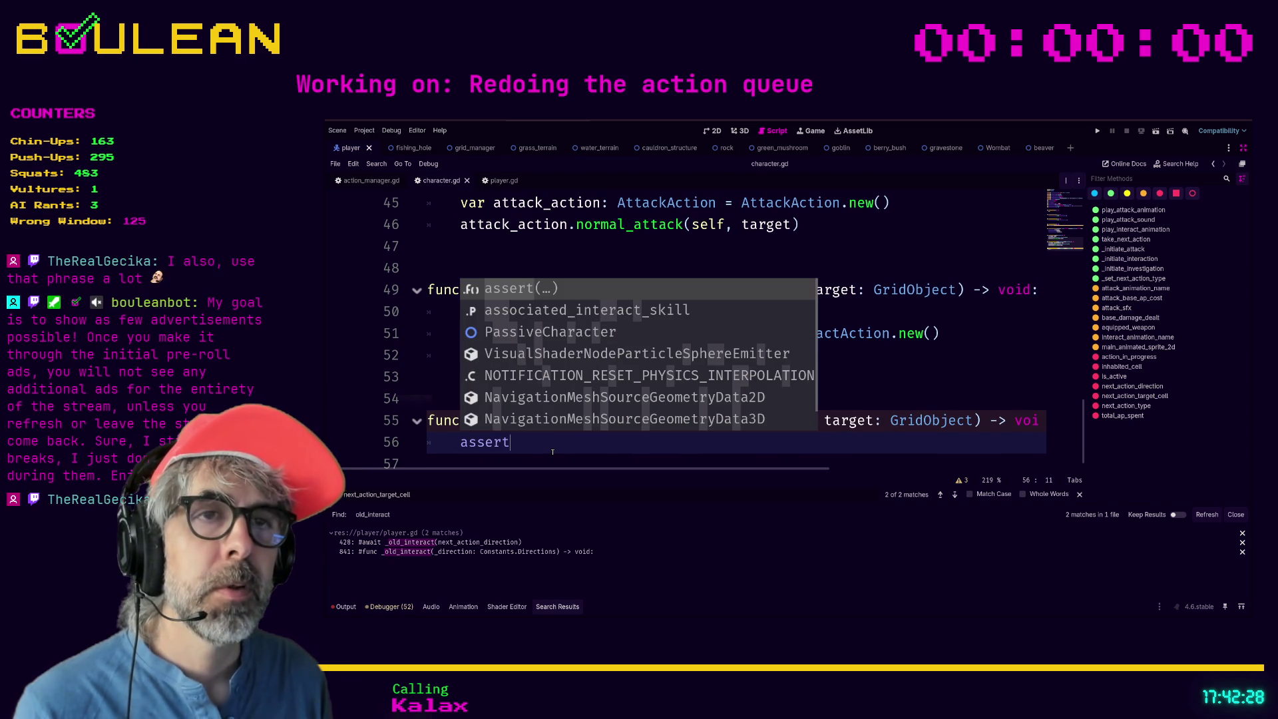
key(Return)
text(source !=)
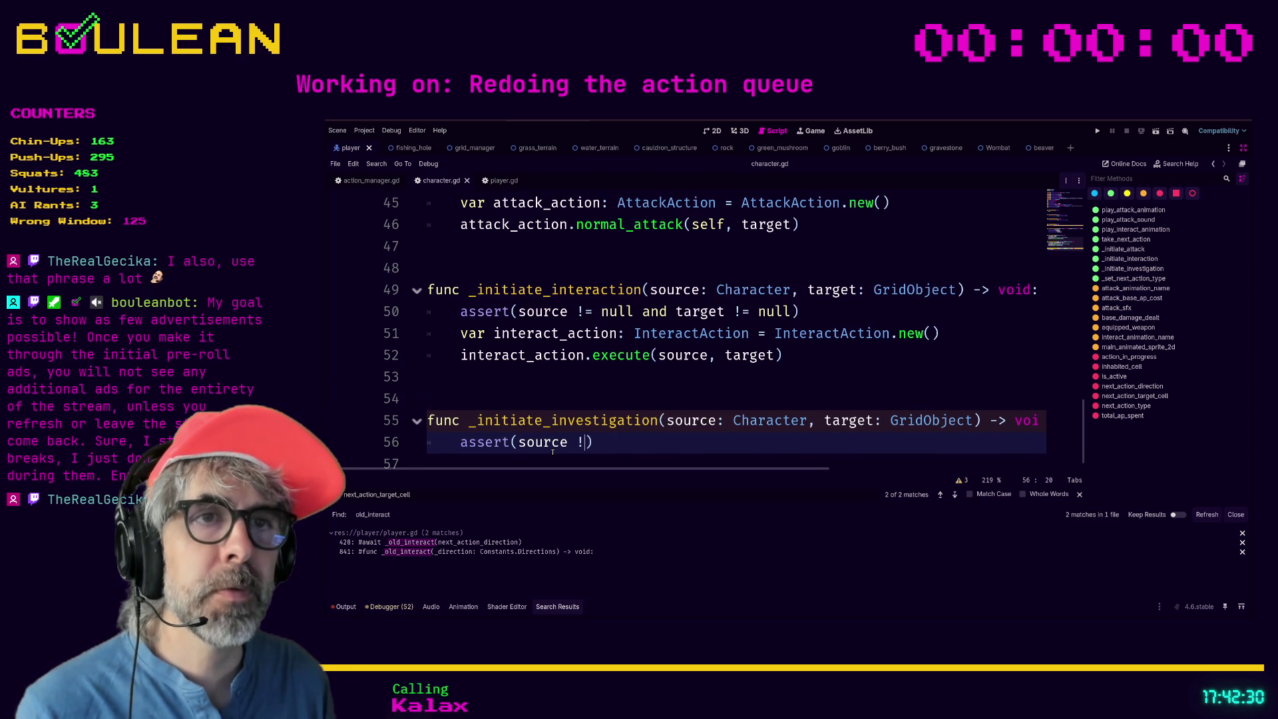
text( null and)
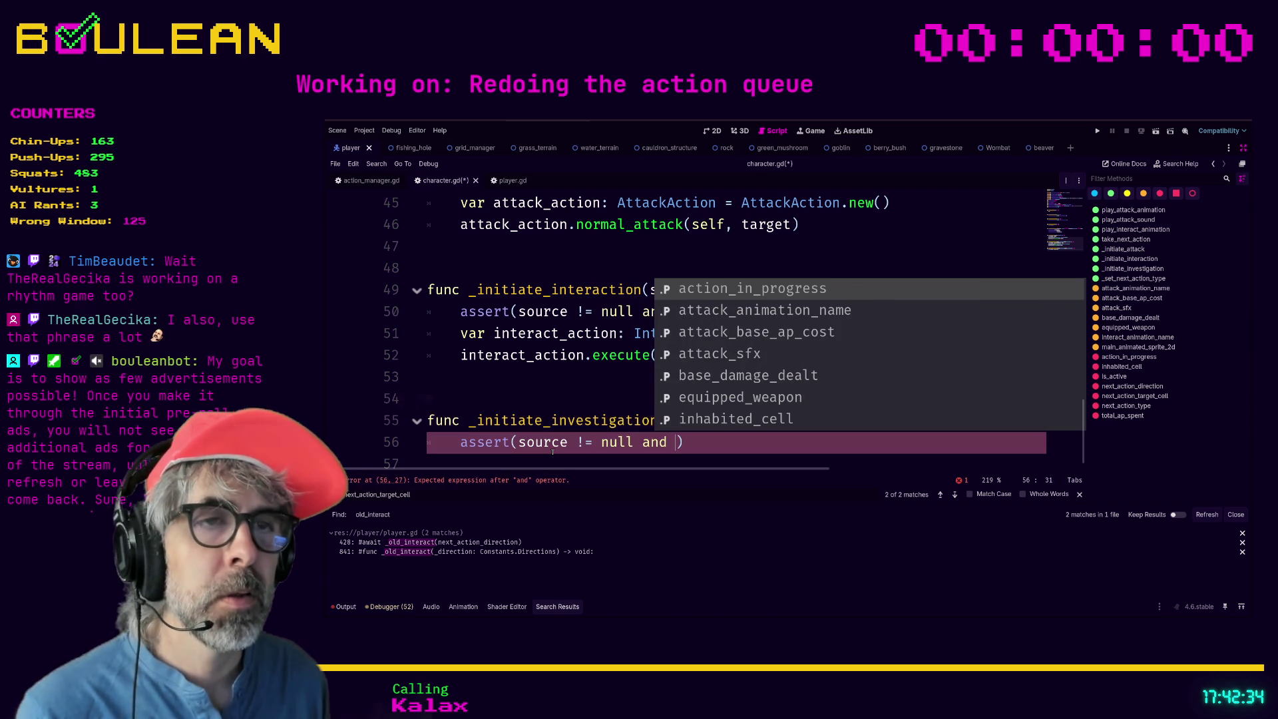
click(553, 452)
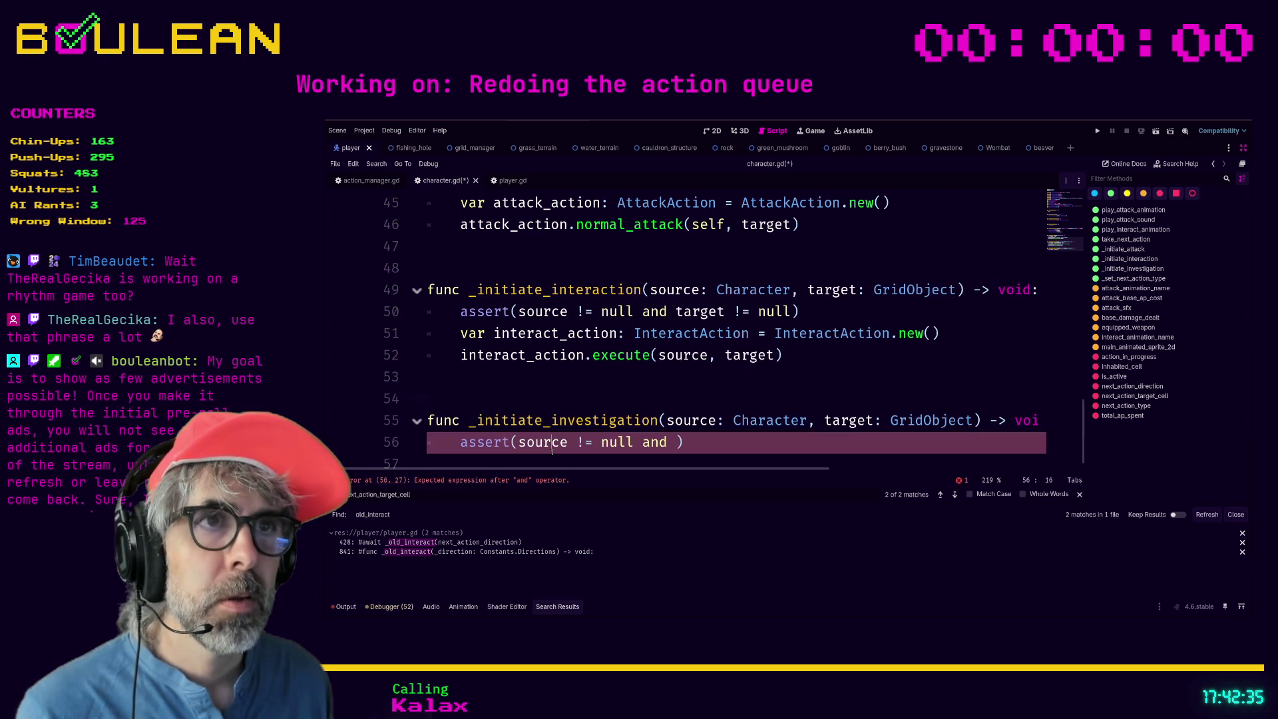
click(675, 442)
text(target)
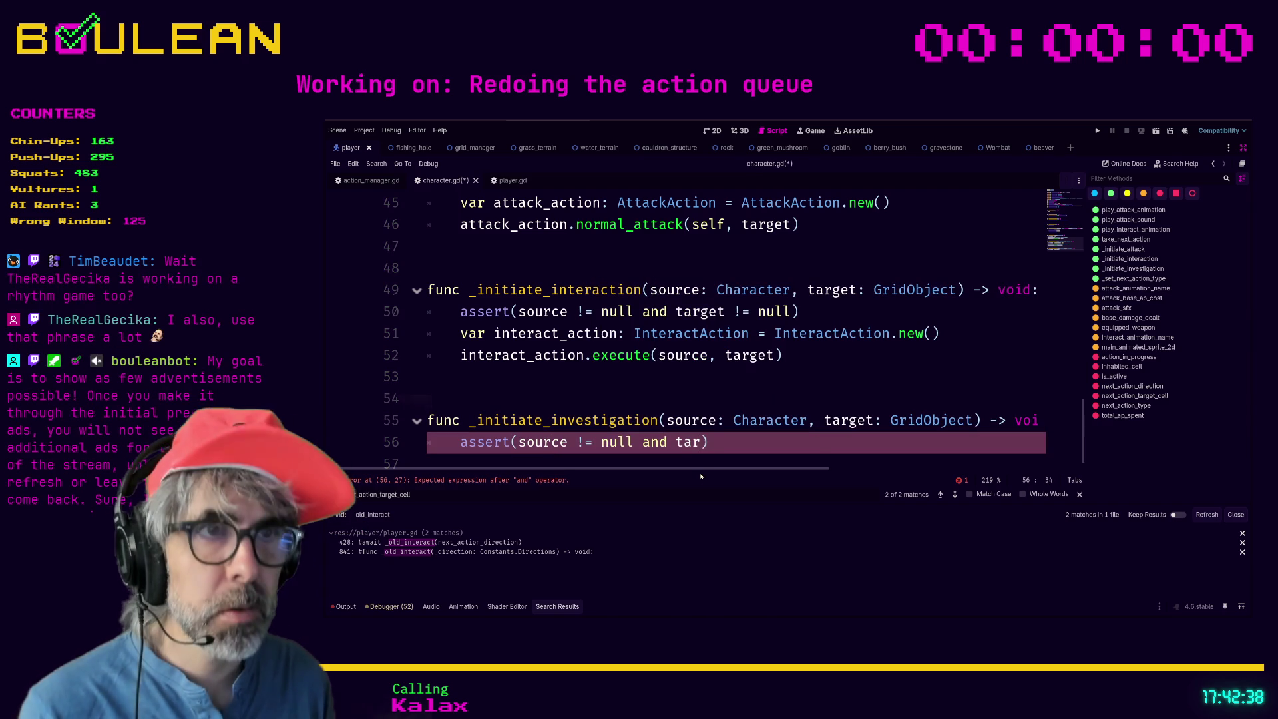
text( != null)
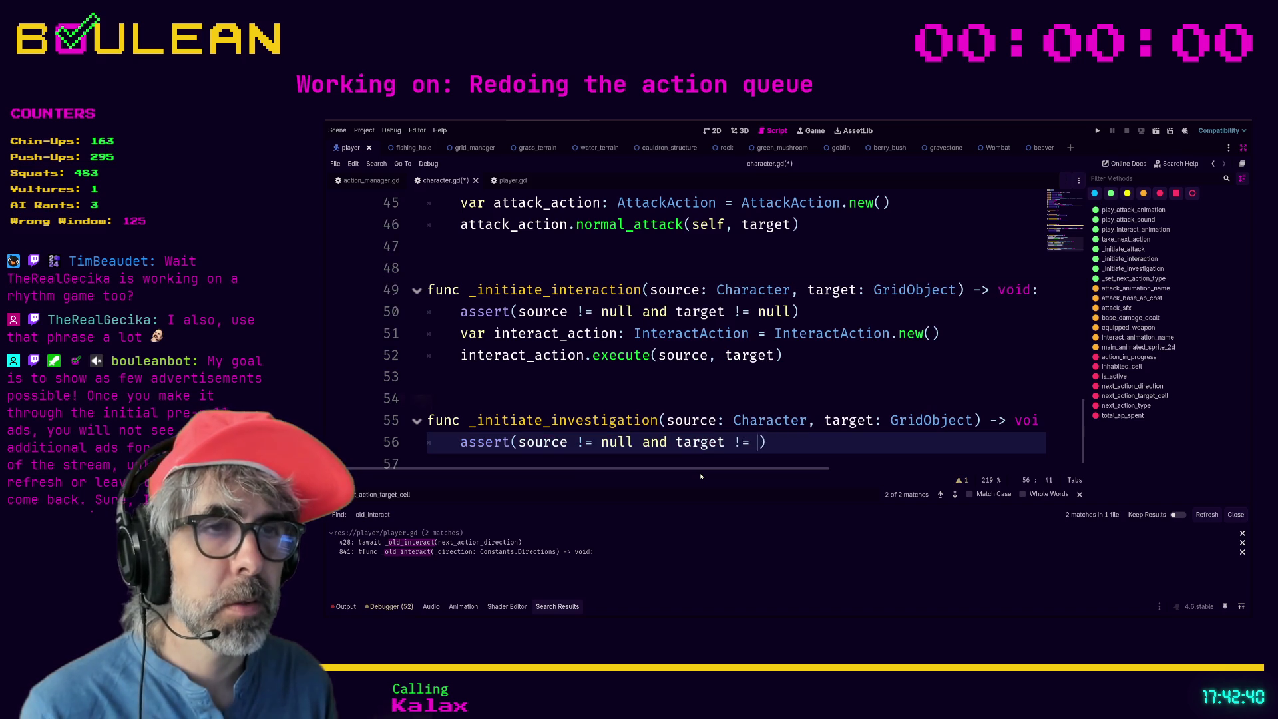
key(Escape)
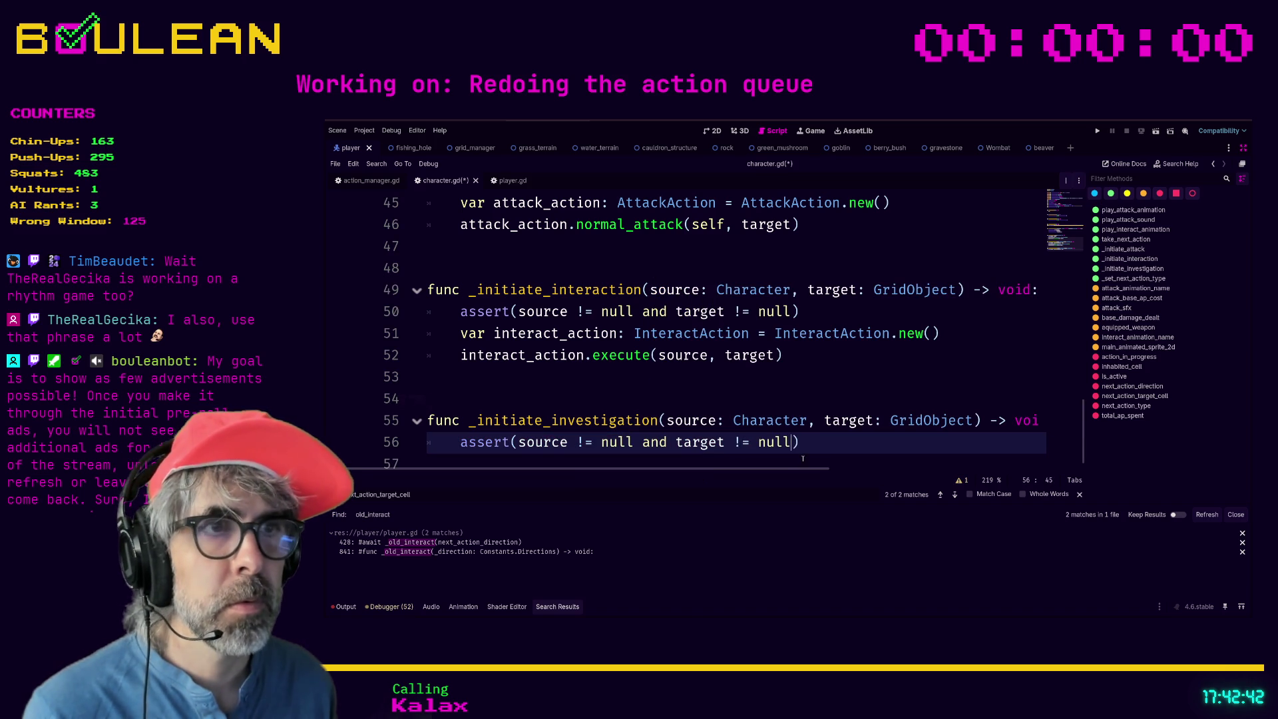
Declare var investigate_action: InvestigateAction = InvestigateAction.new() below the assert and save character.gd.
click(806, 456)
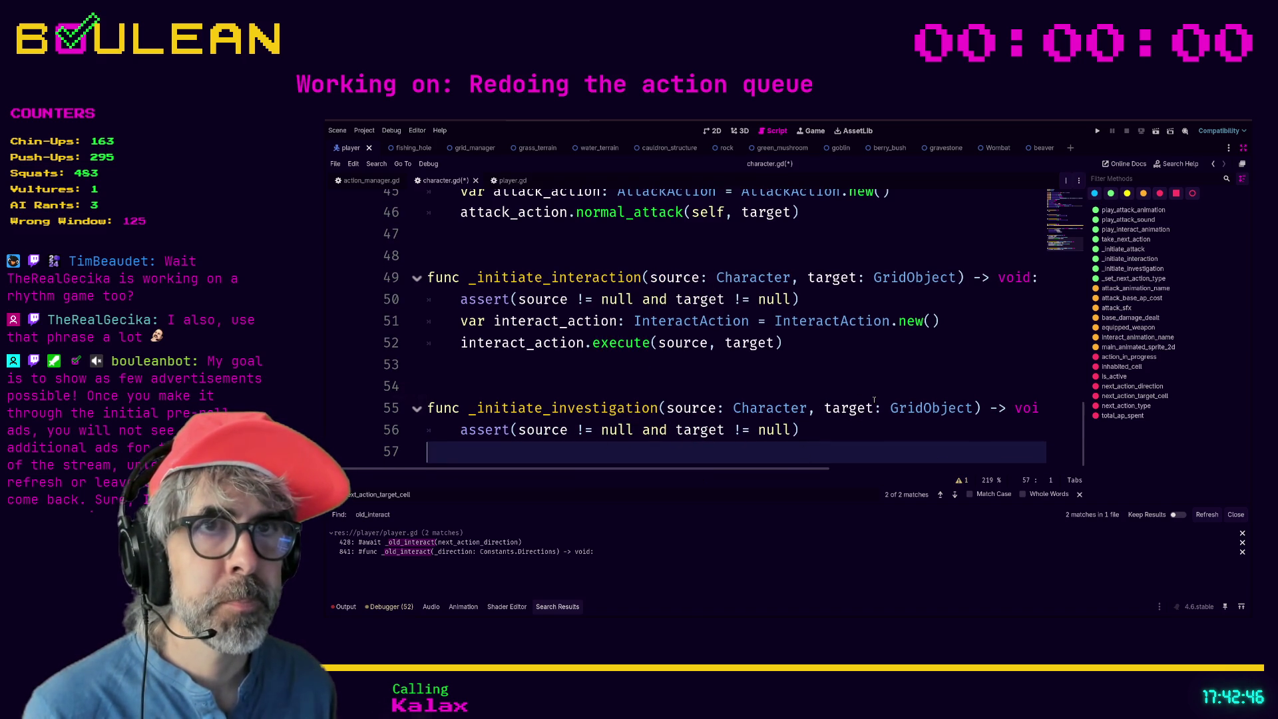
key(Tab)
text(var investigate_ac)
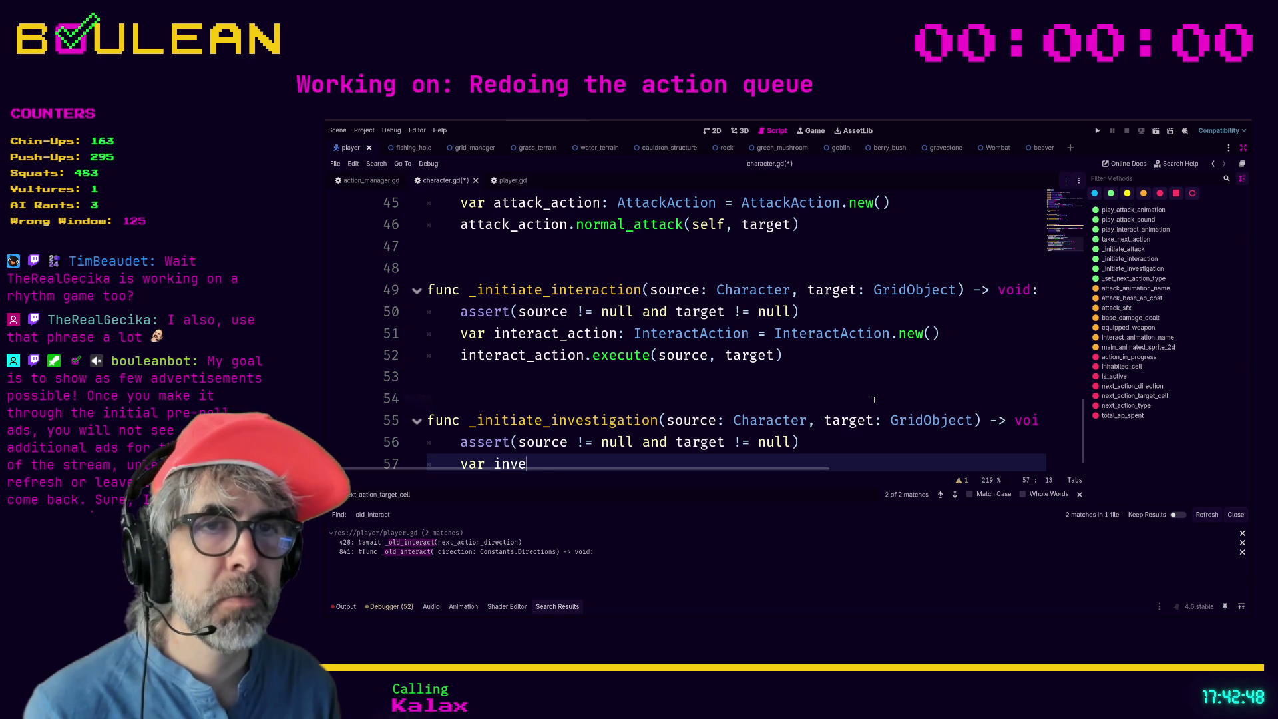
text(tion: )
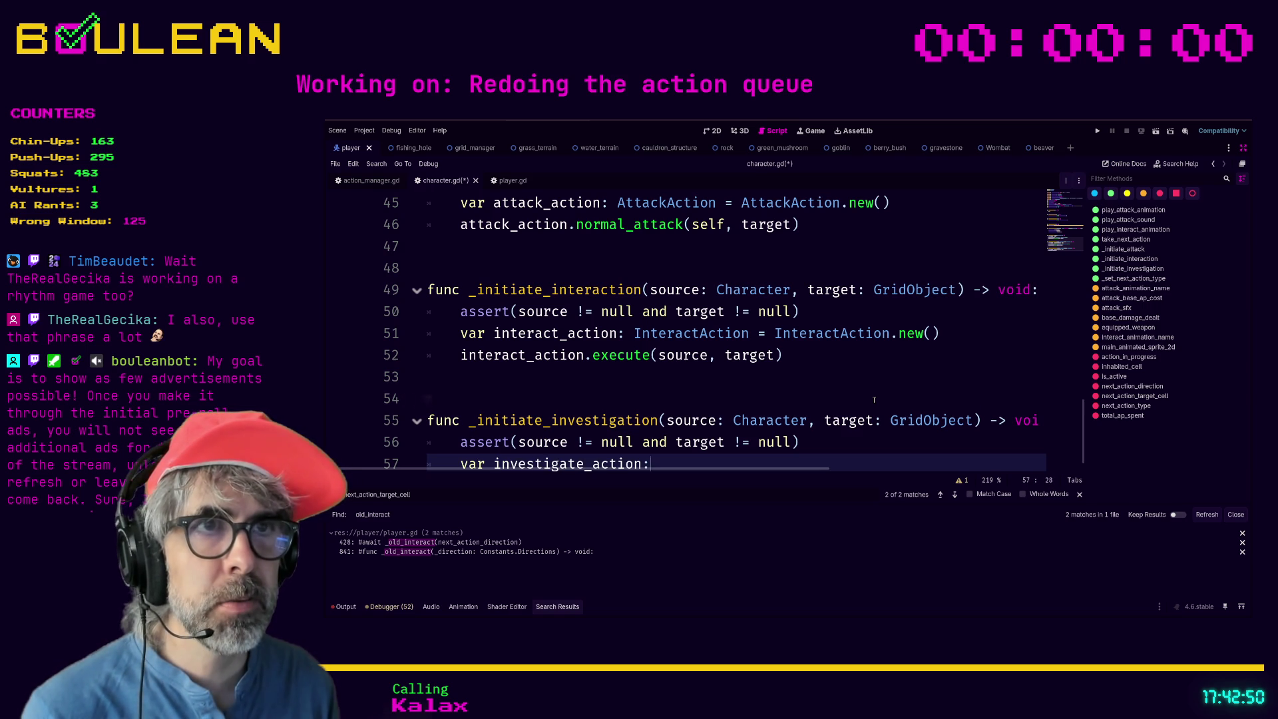
text(Inves)
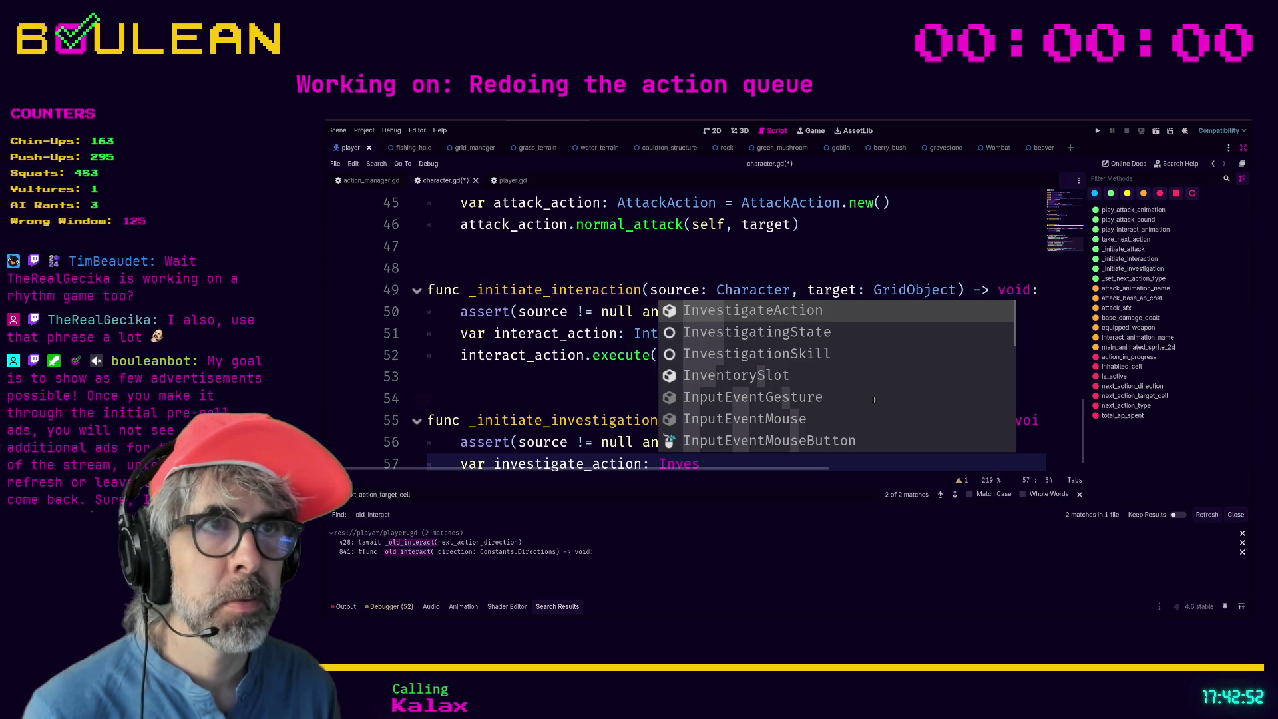
key(Return)
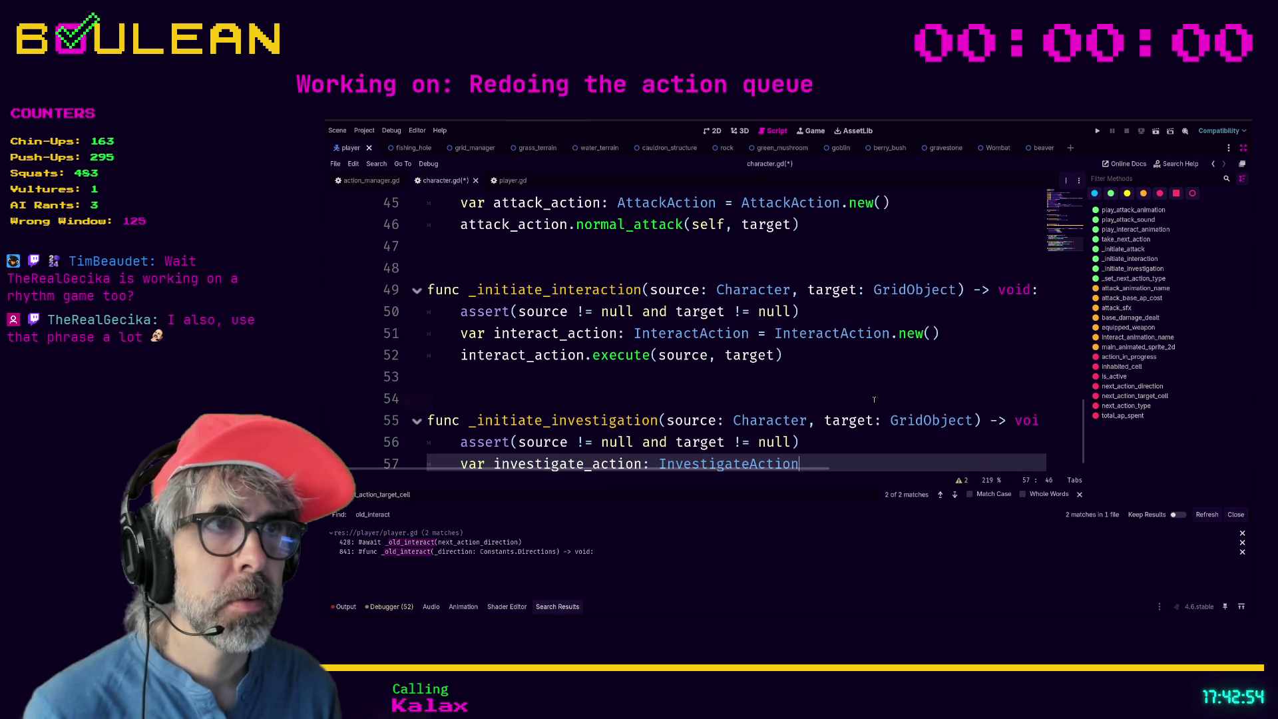
text( = Investi)
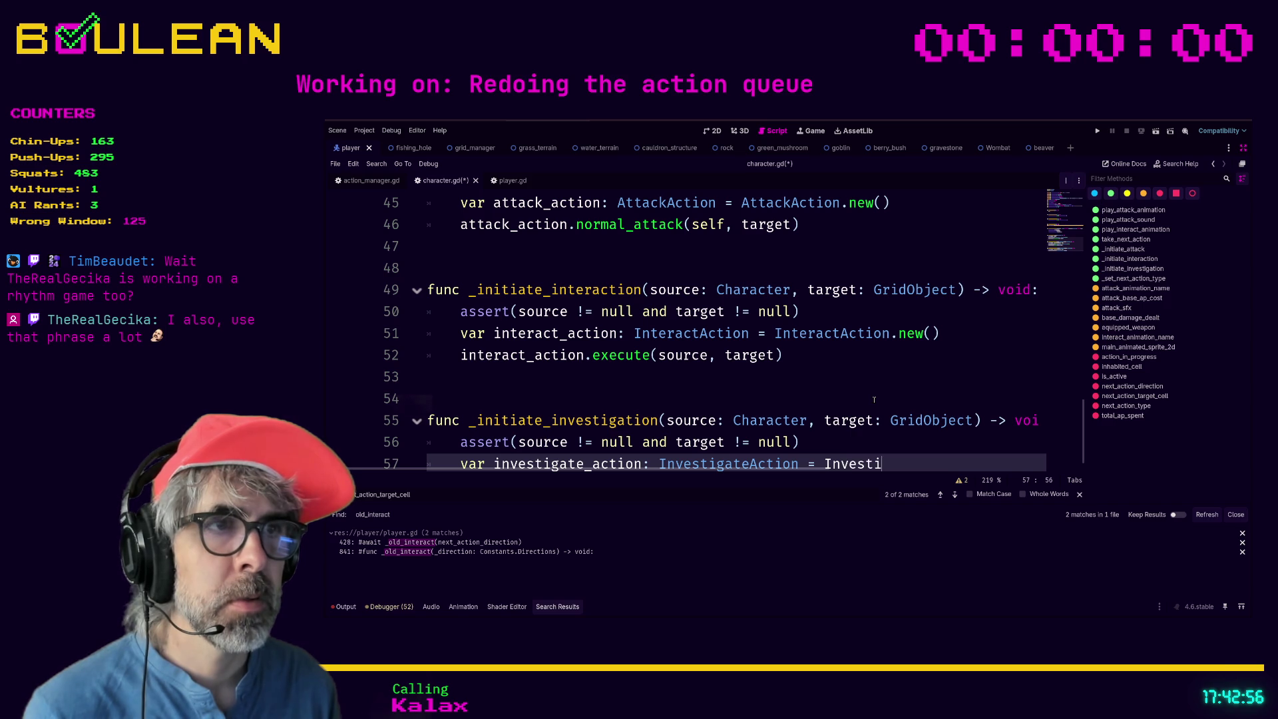
key(Return)
text(.new())
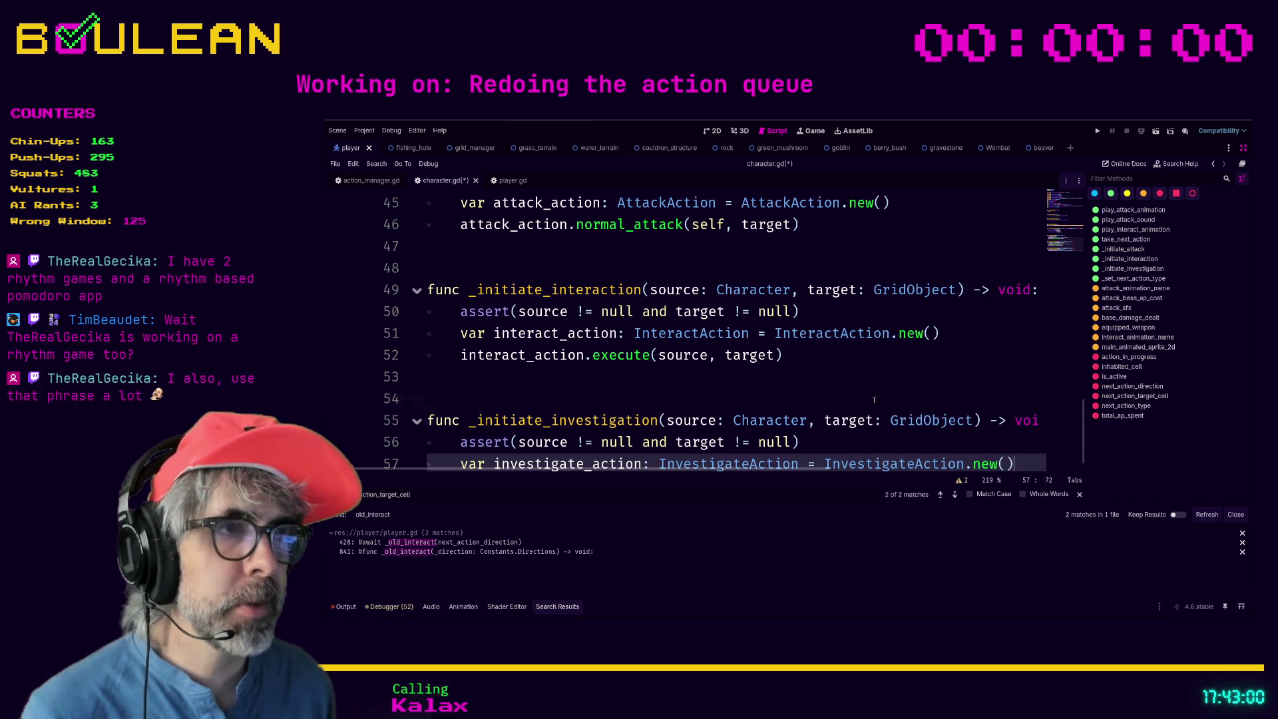
key(Return)
key(Up)
key(Home)
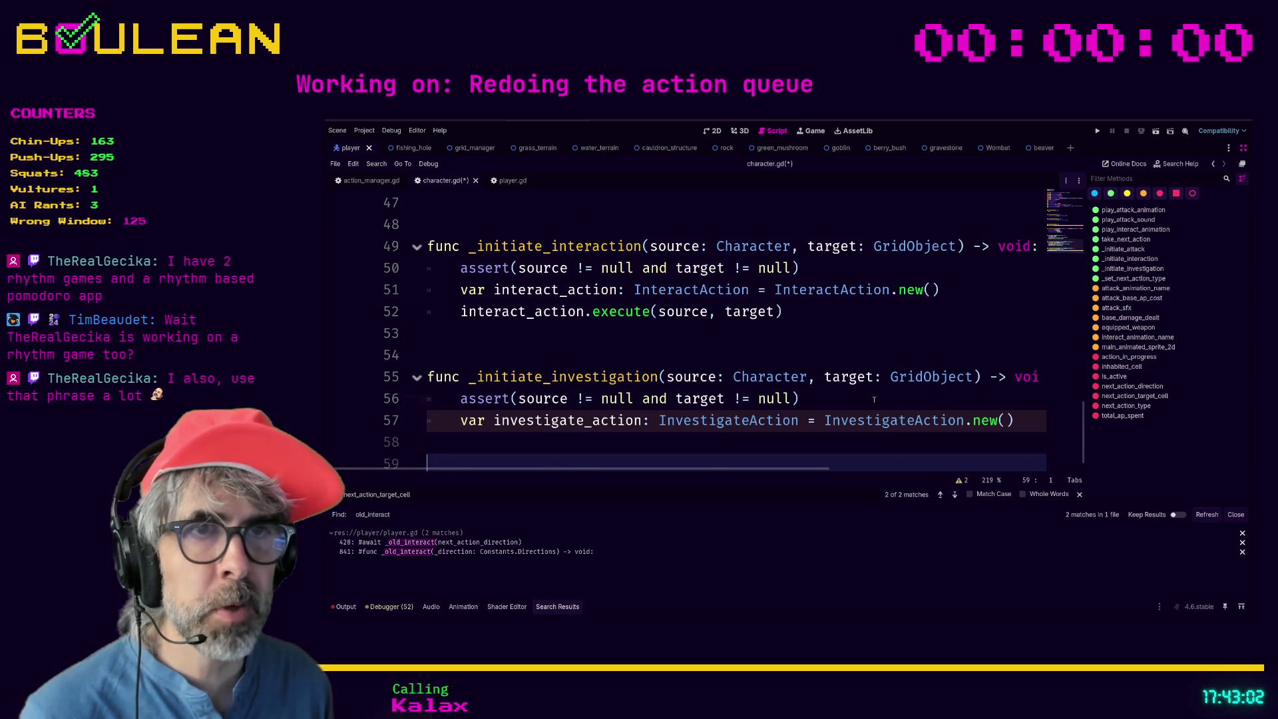
key(Up)
key(Up)
key(Up)
key(Down)
key(Down)
key(Down)
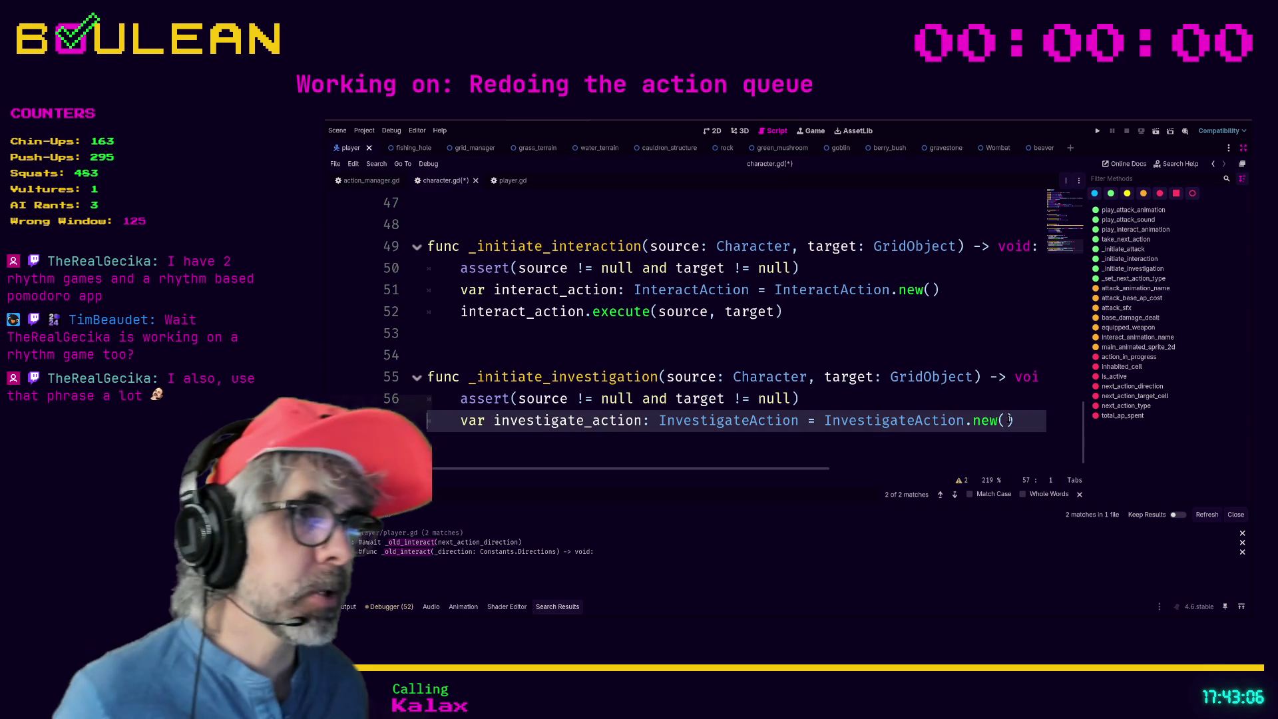
click(1009, 421)
key(ctrl+s)
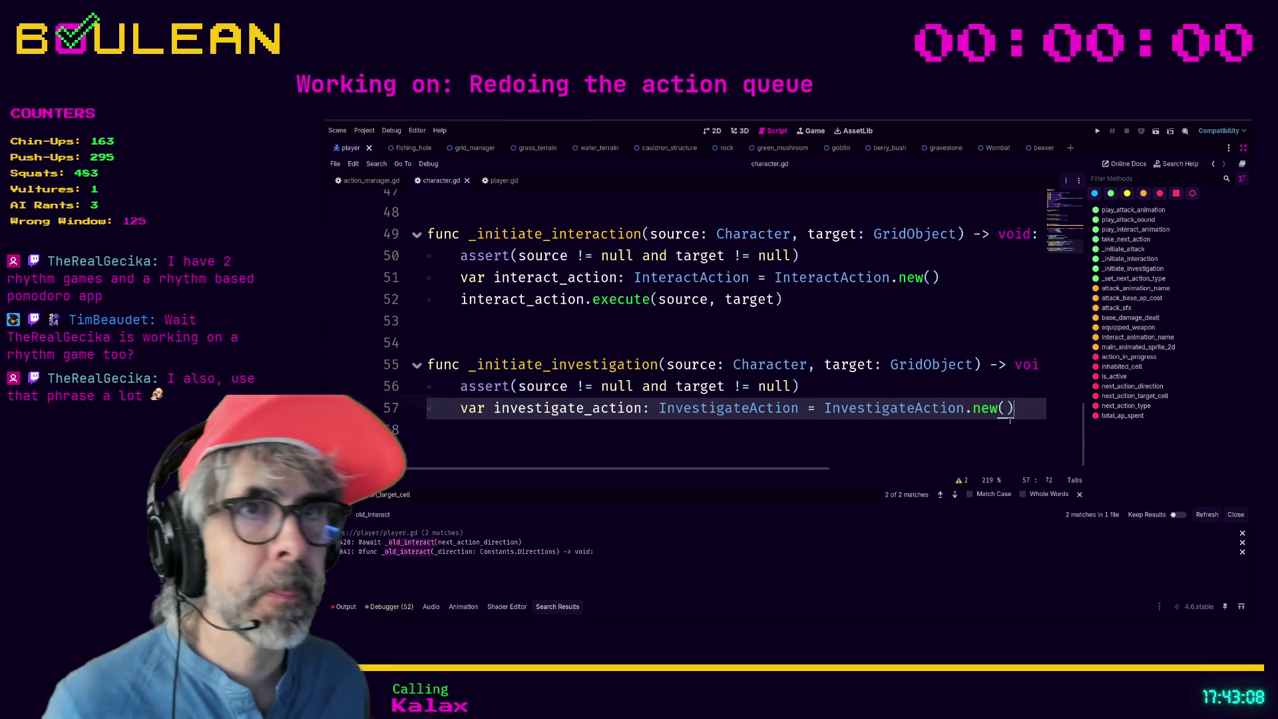
Add investigate_action.execute(source, target) on the next line and restore the editor docks.
key(Return)
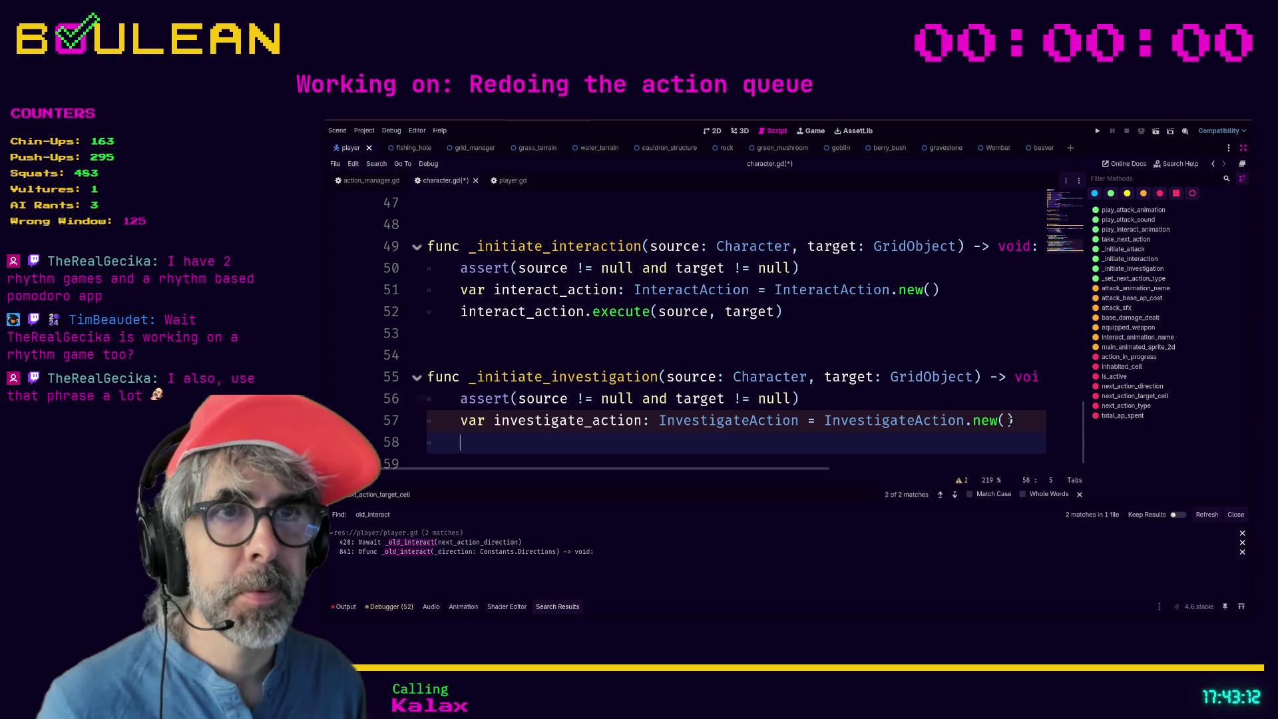
text(investi)
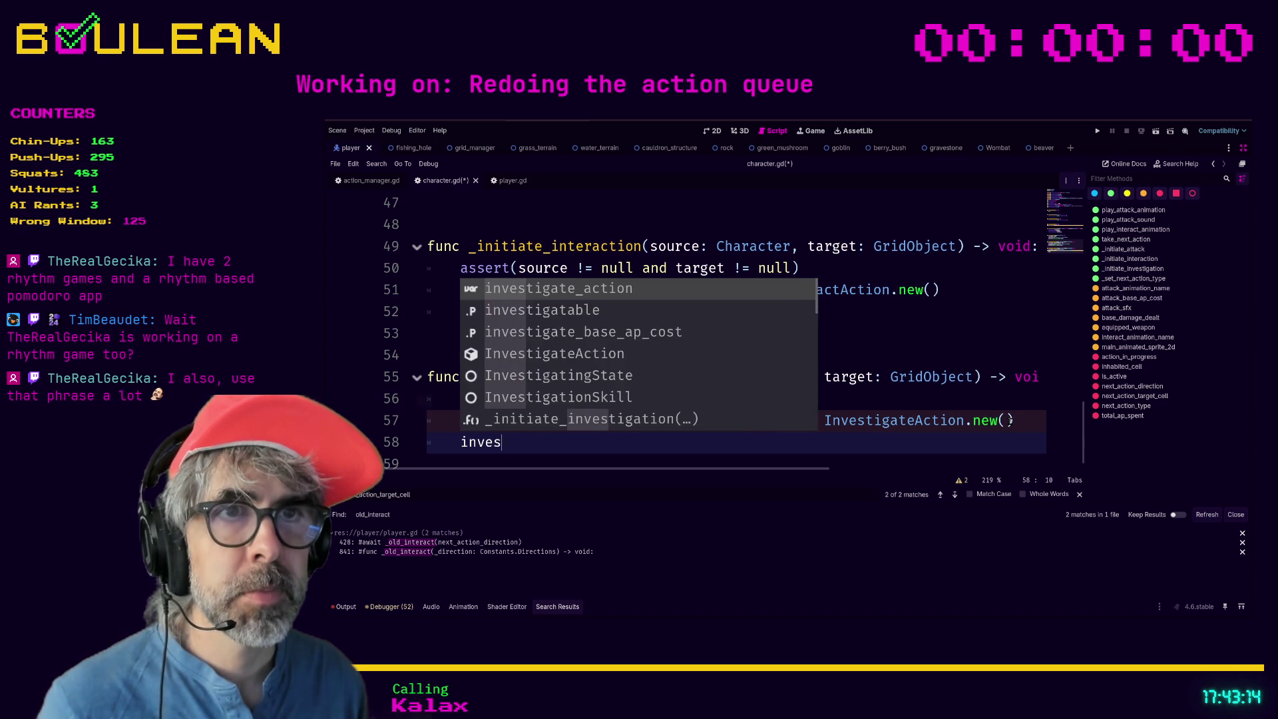
key(Return)
text(.ex)
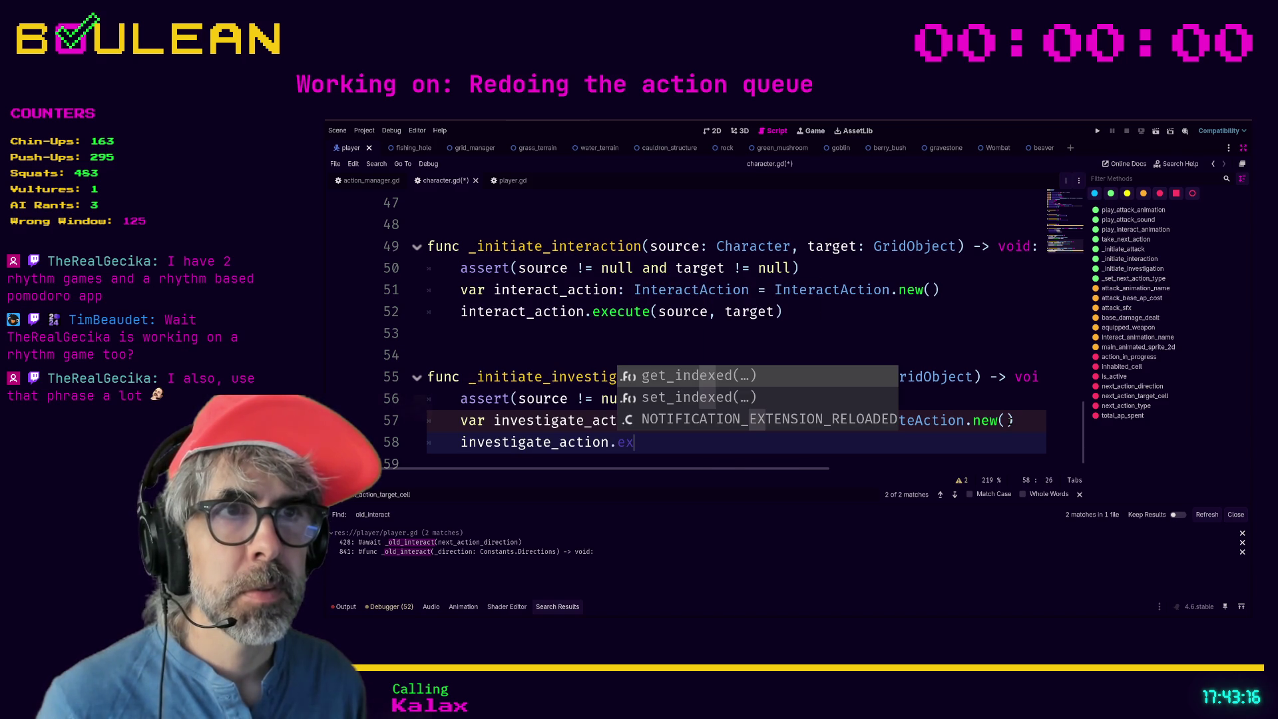
text(ecute)
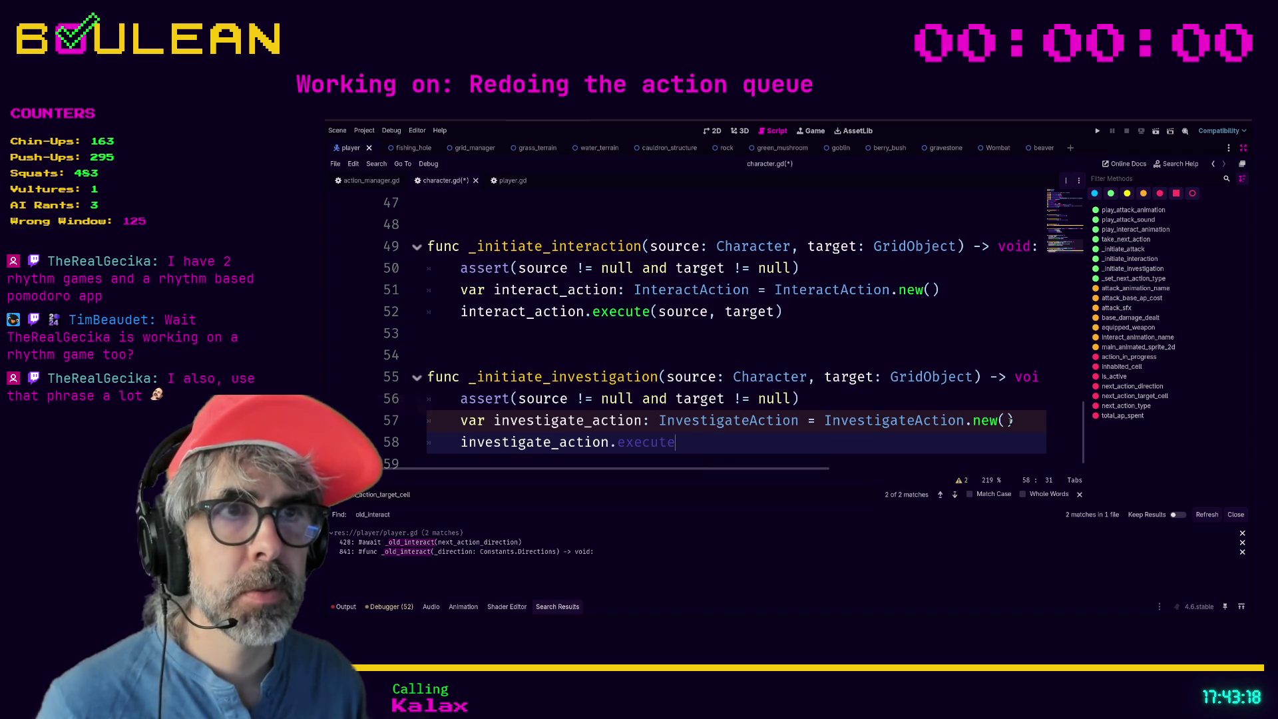
text((source, target)
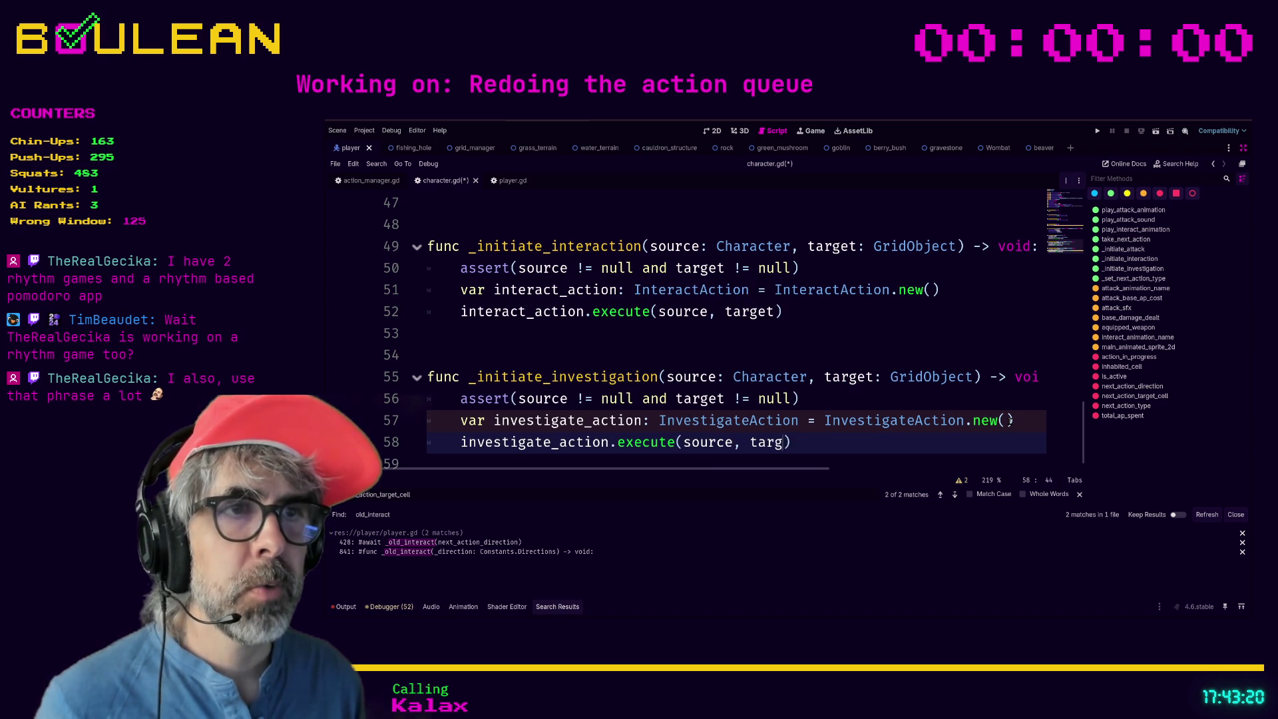
click(565, 443)
key(ctrl+shift+F11)
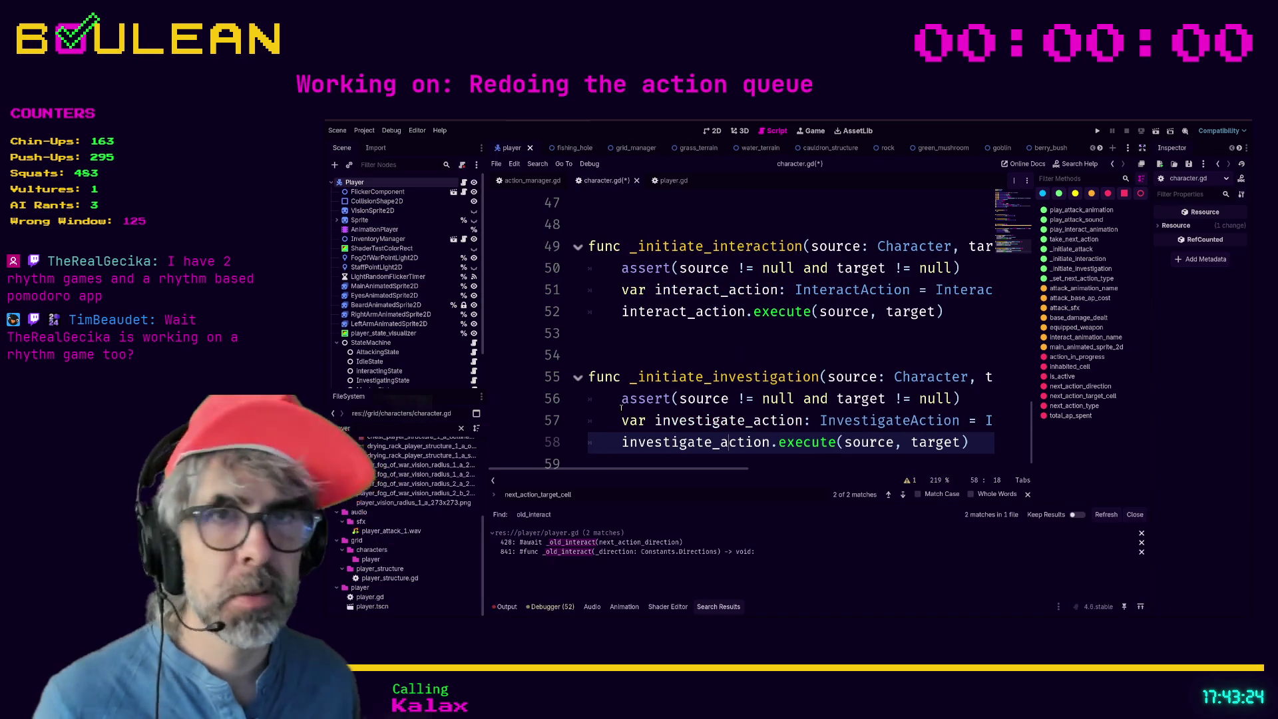
Filter the FileSystem by 'action' and open action.gd, then investigate_action.gd.
key(BackSpace)
key(BackSpace)
key(BackSpace)
text(action)
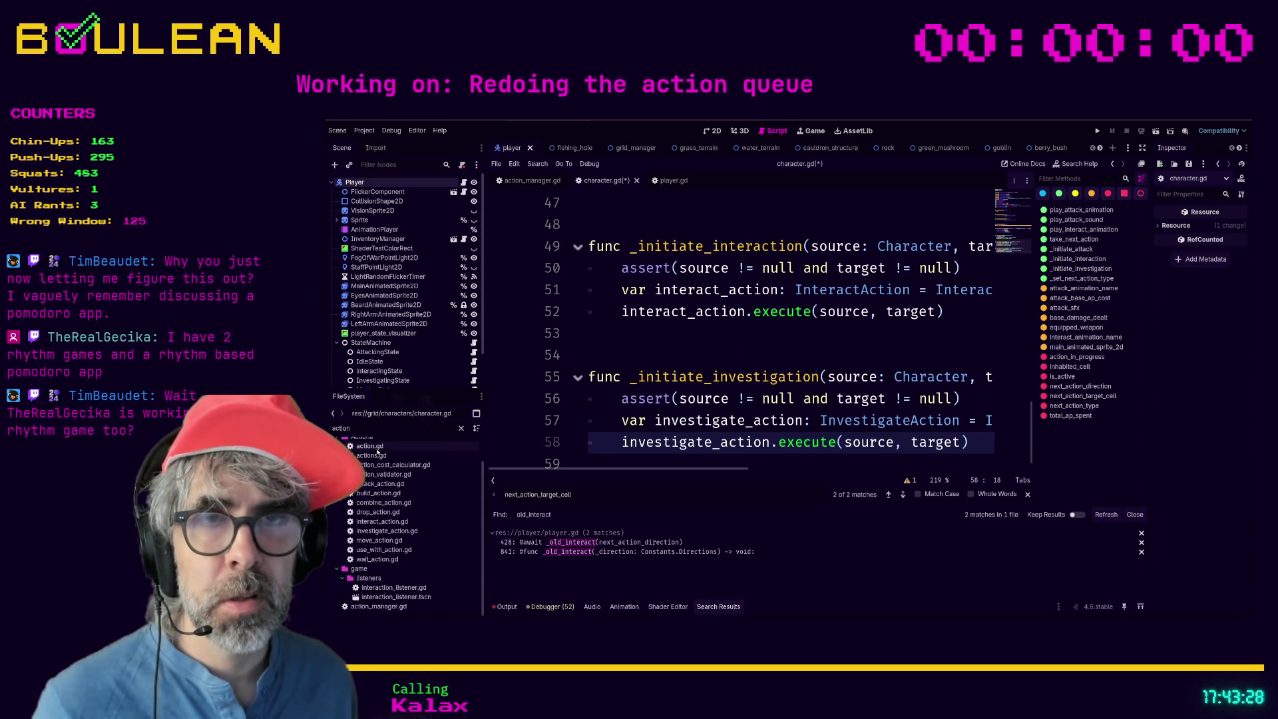
double_click(377, 447)
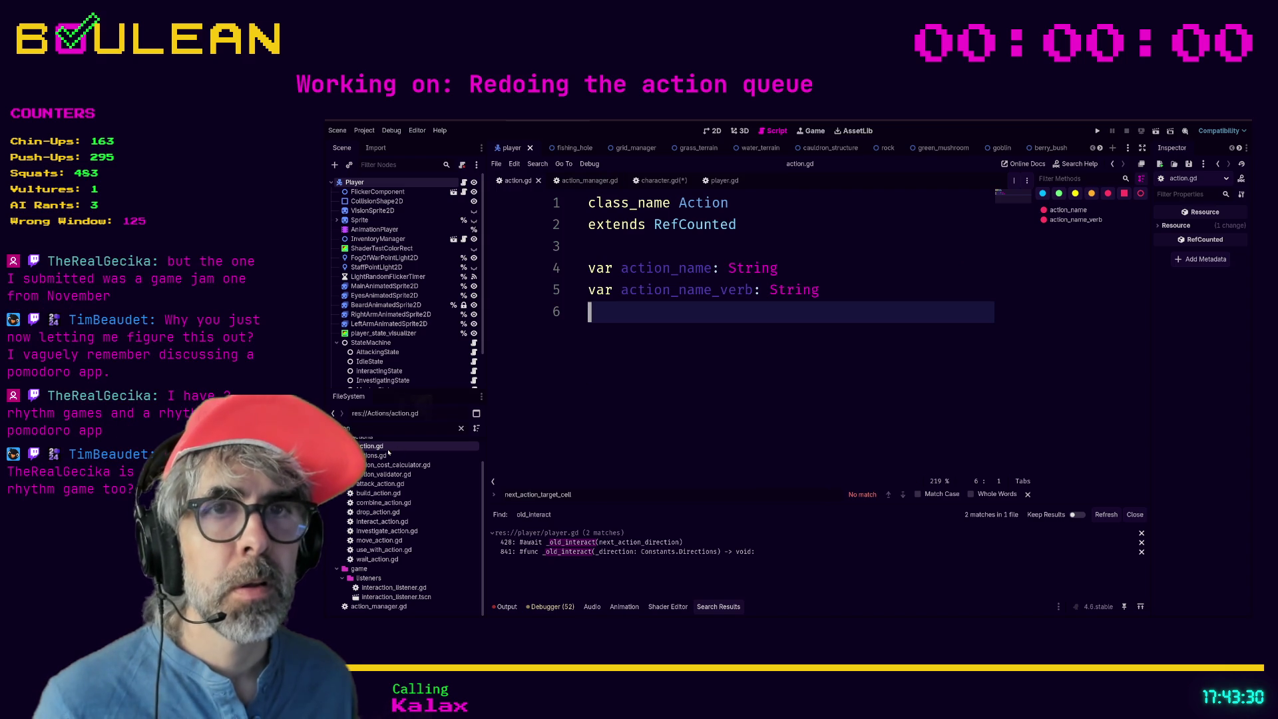
click(389, 532)
double_click(389, 532)
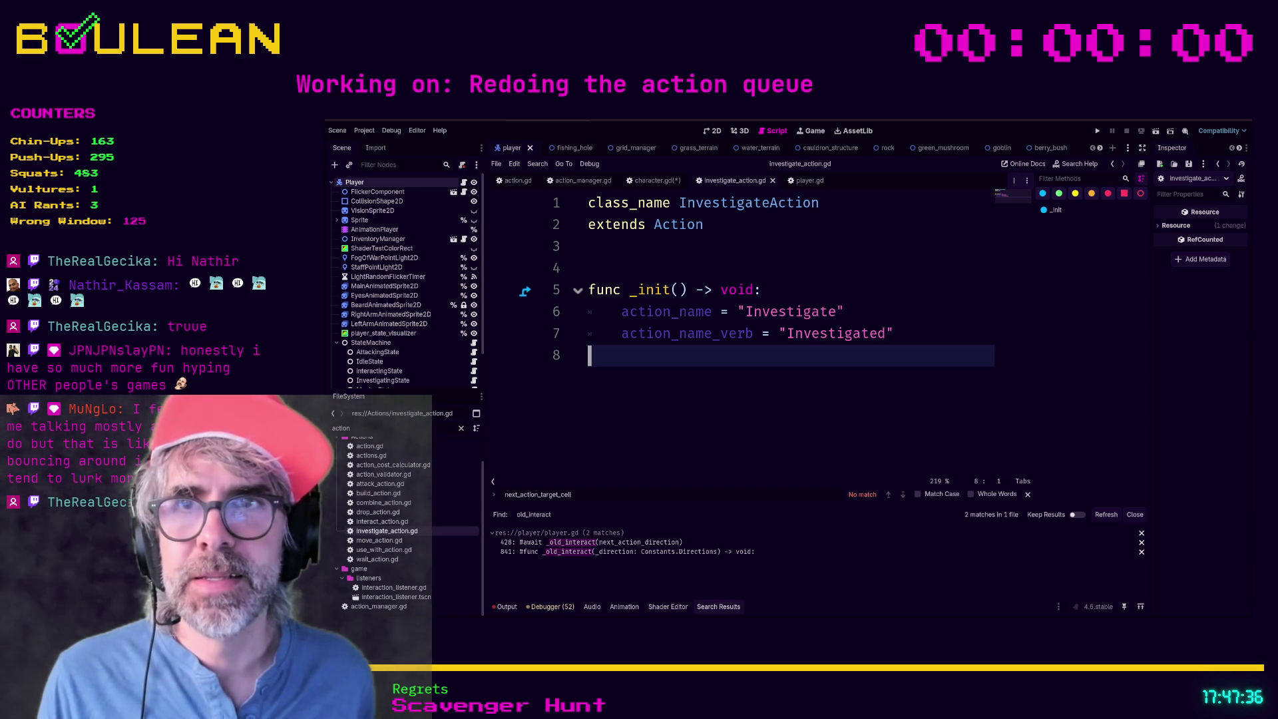
key(Return)
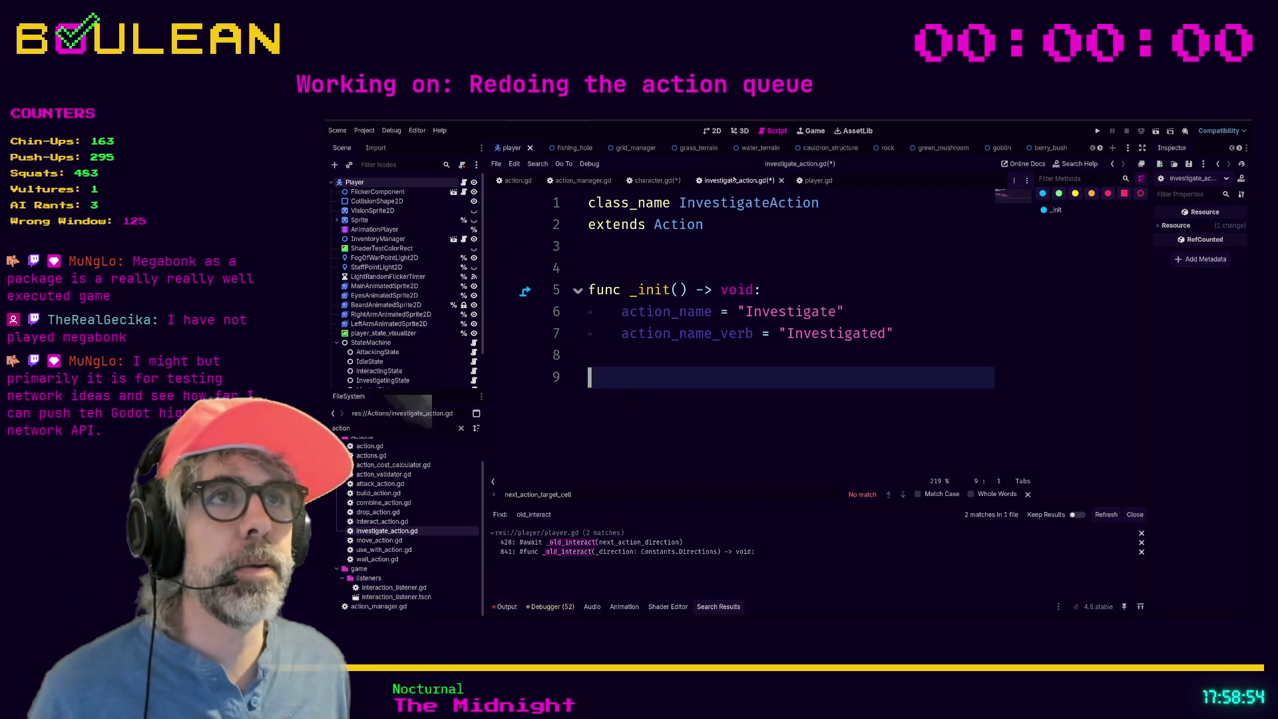
Save investigate_action.gd and filter the FileSystem for 'Interact'.
click(732, 224)
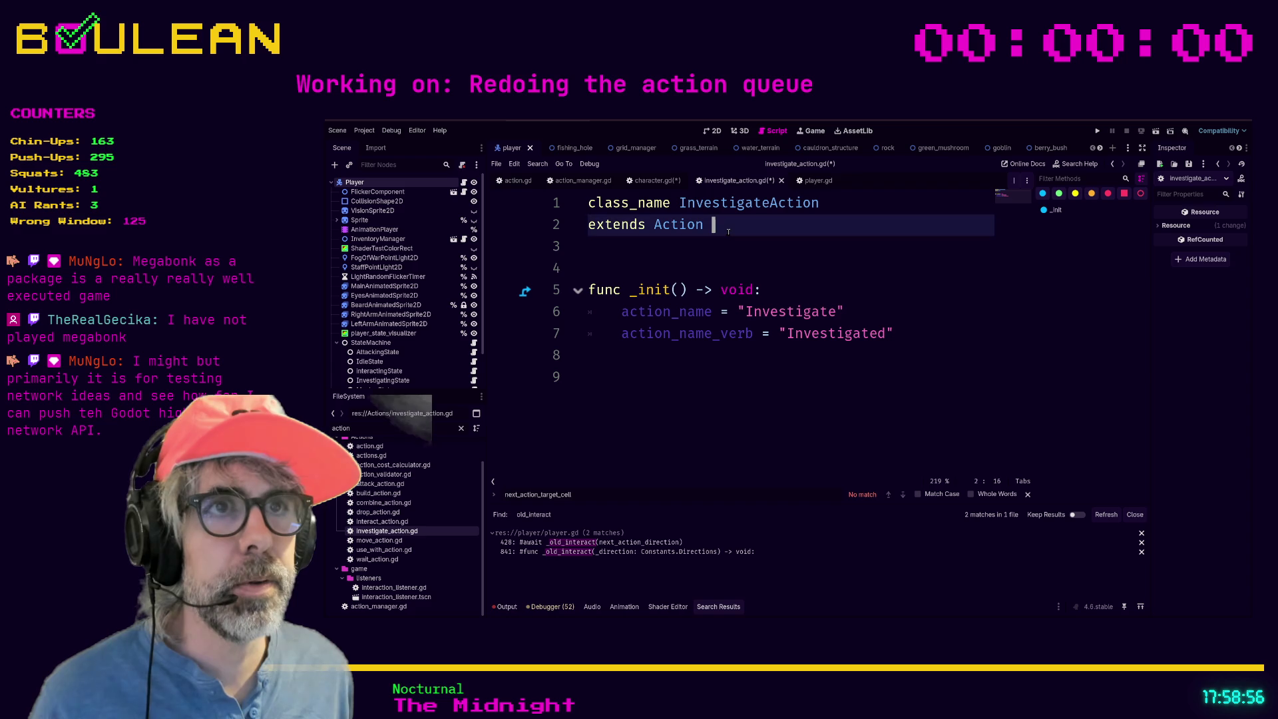
key(ctrl+s)
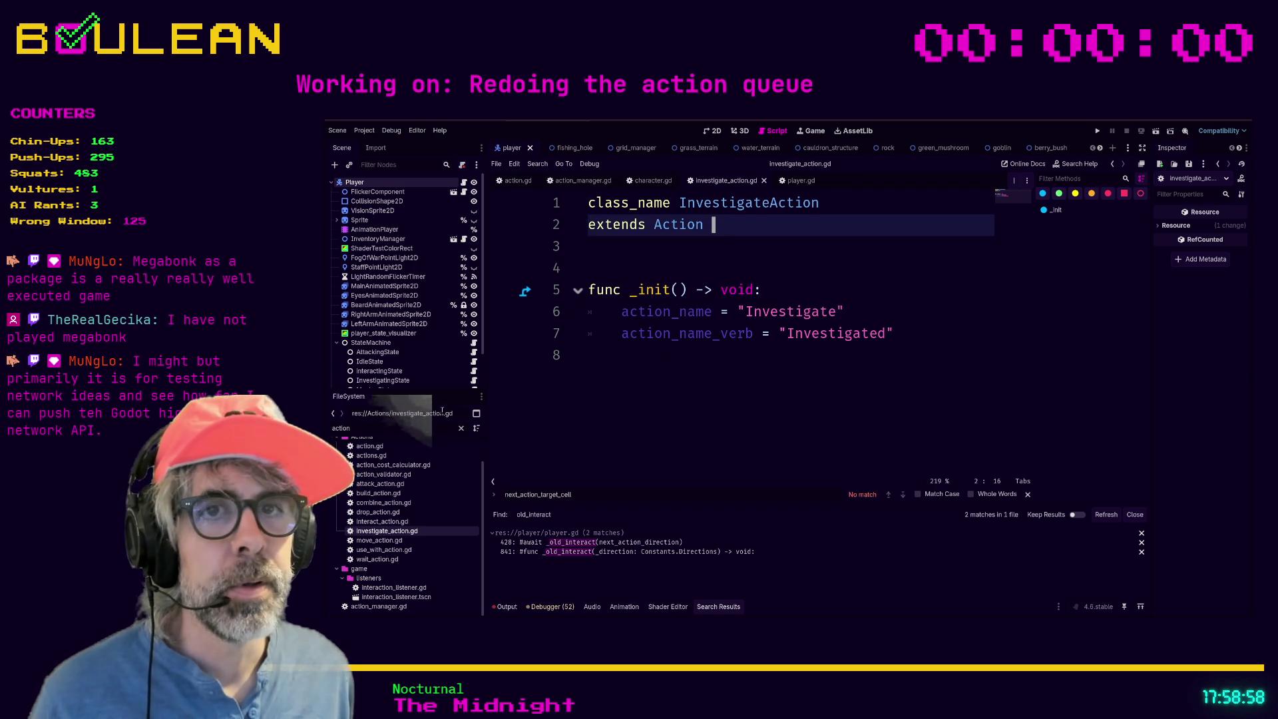
text(Int)
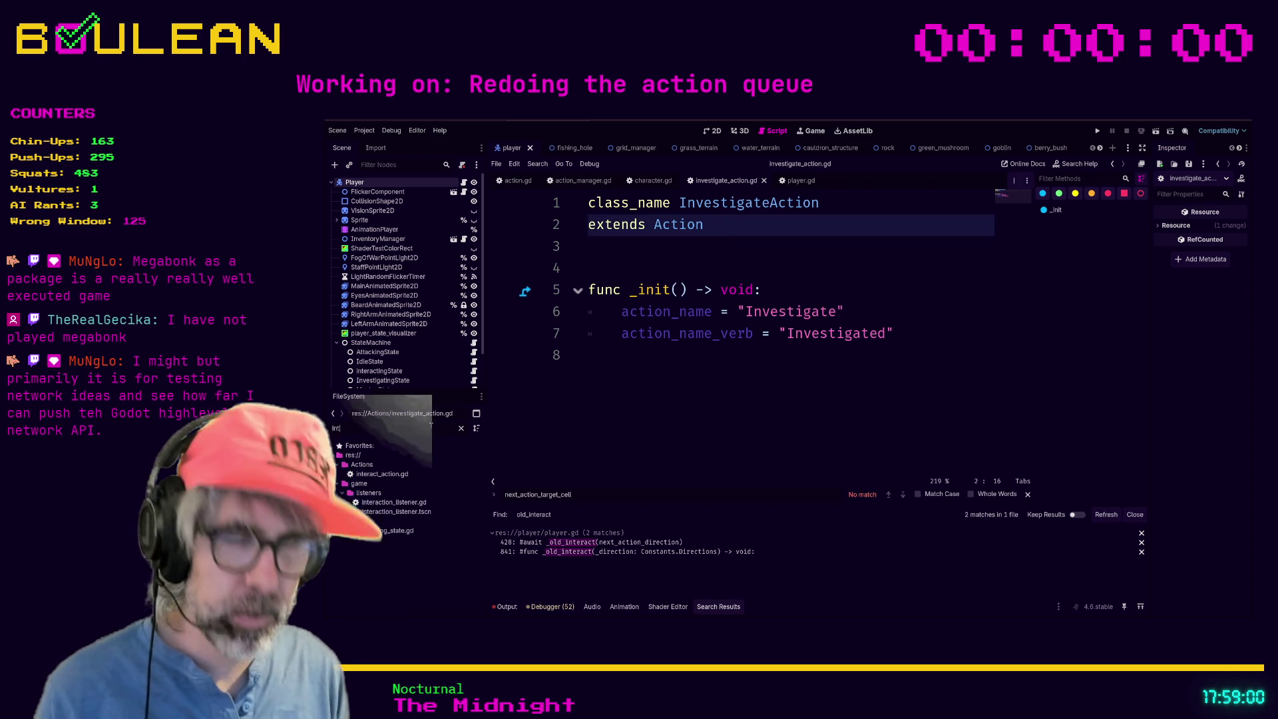
text(eracttack)
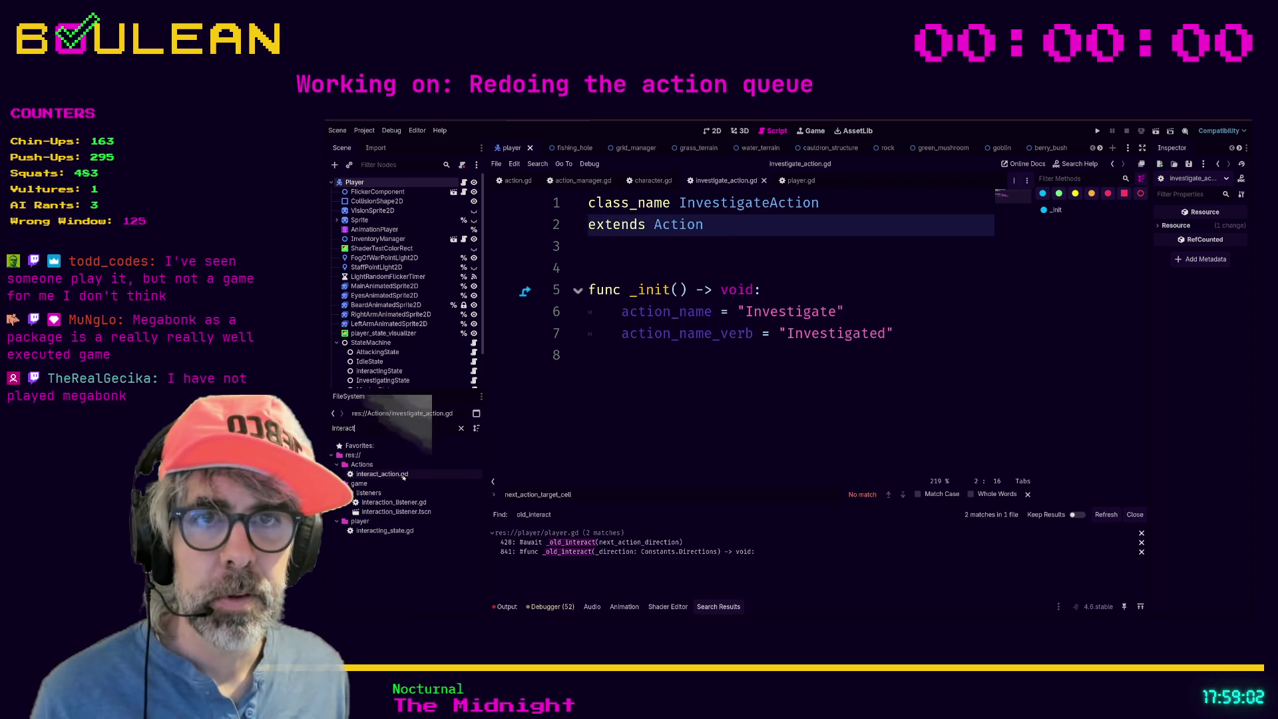
Open interact_action.gd and attack_action.gd as reference scripts and read through attack_action.gd.
double_click(403, 474)
text(attack)
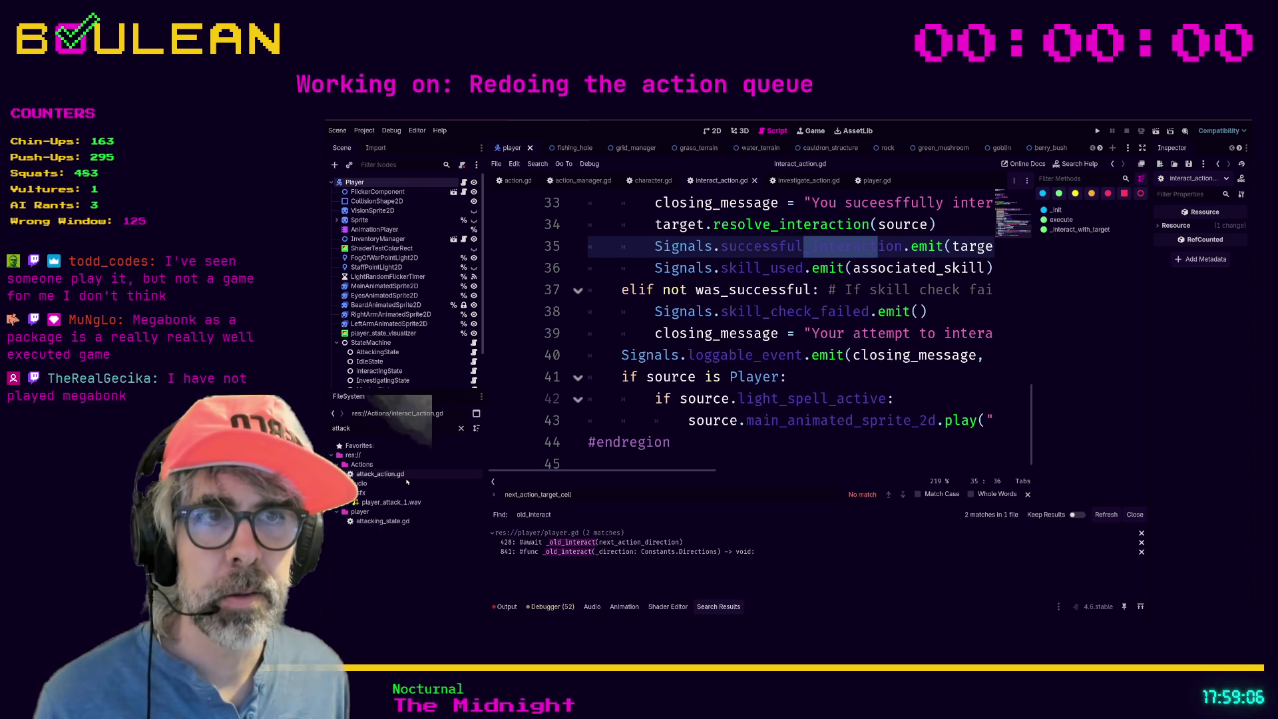
double_click(406, 475)
scroll(732, 320, up, 7)
scroll(733, 320, down, 1)
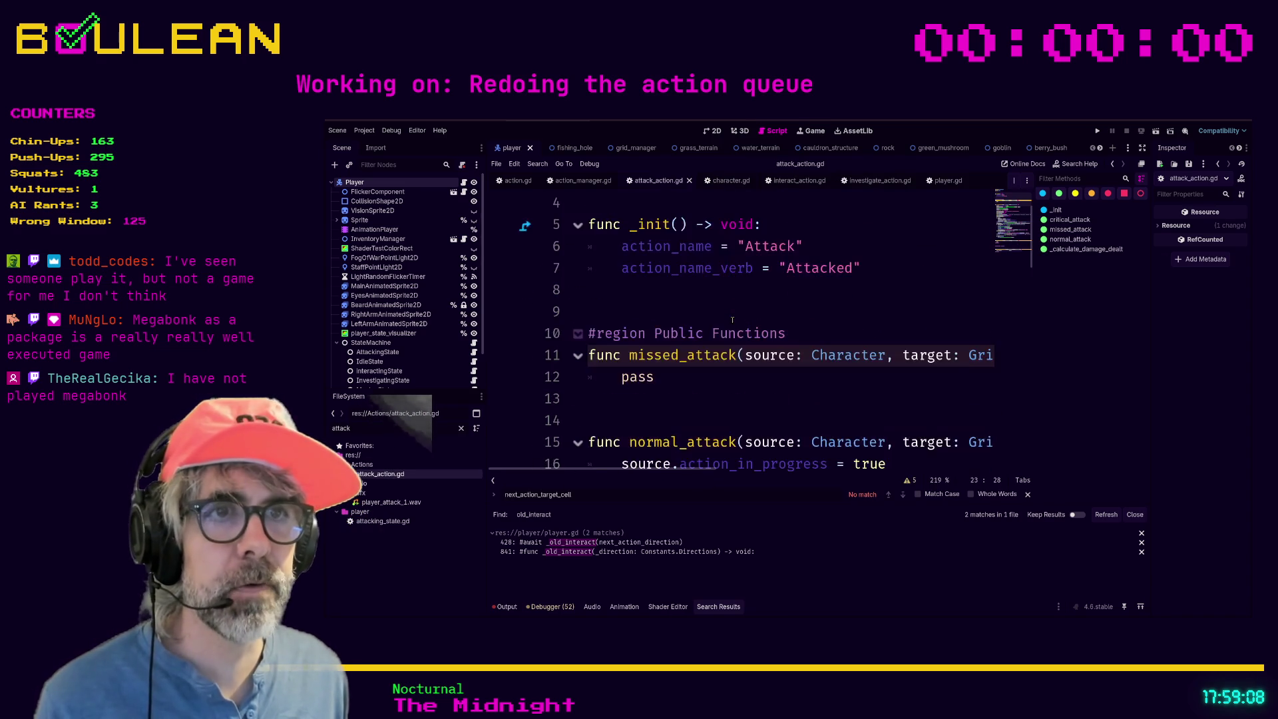
scroll(732, 320, down, 2)
scroll(711, 318, up, 2)
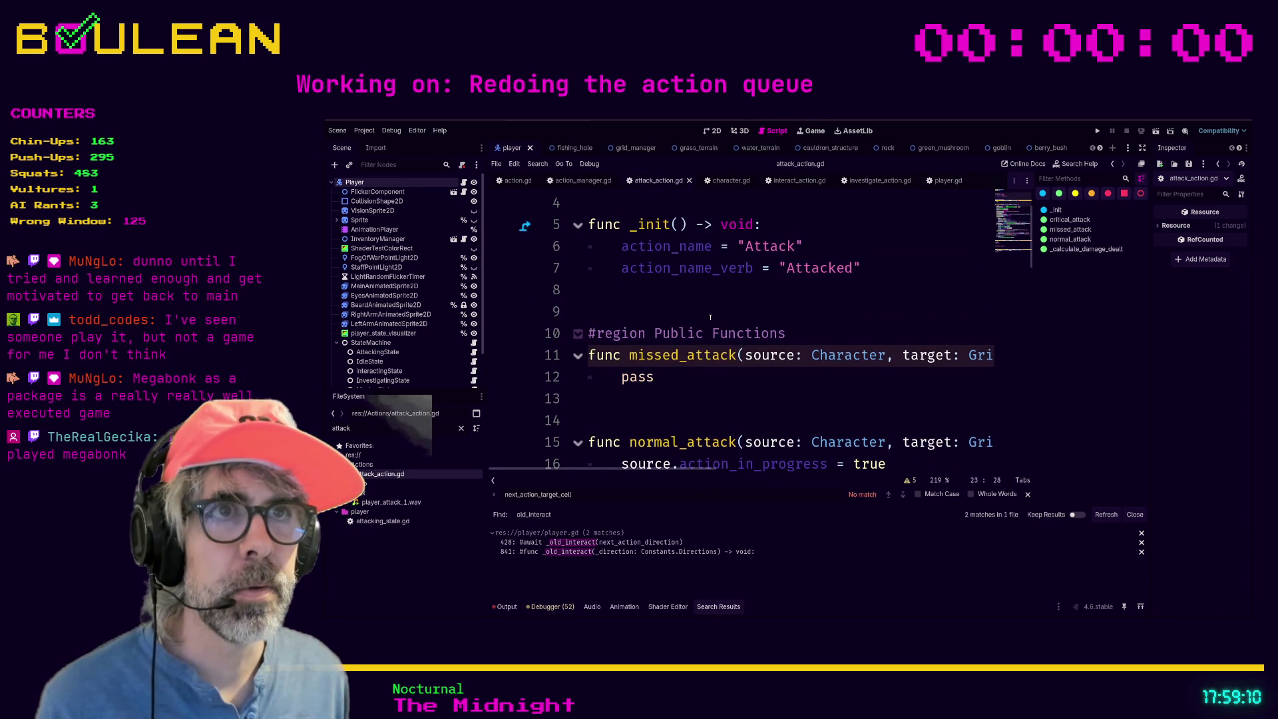
scroll(710, 317, up, 1)
scroll(705, 311, down, 9)
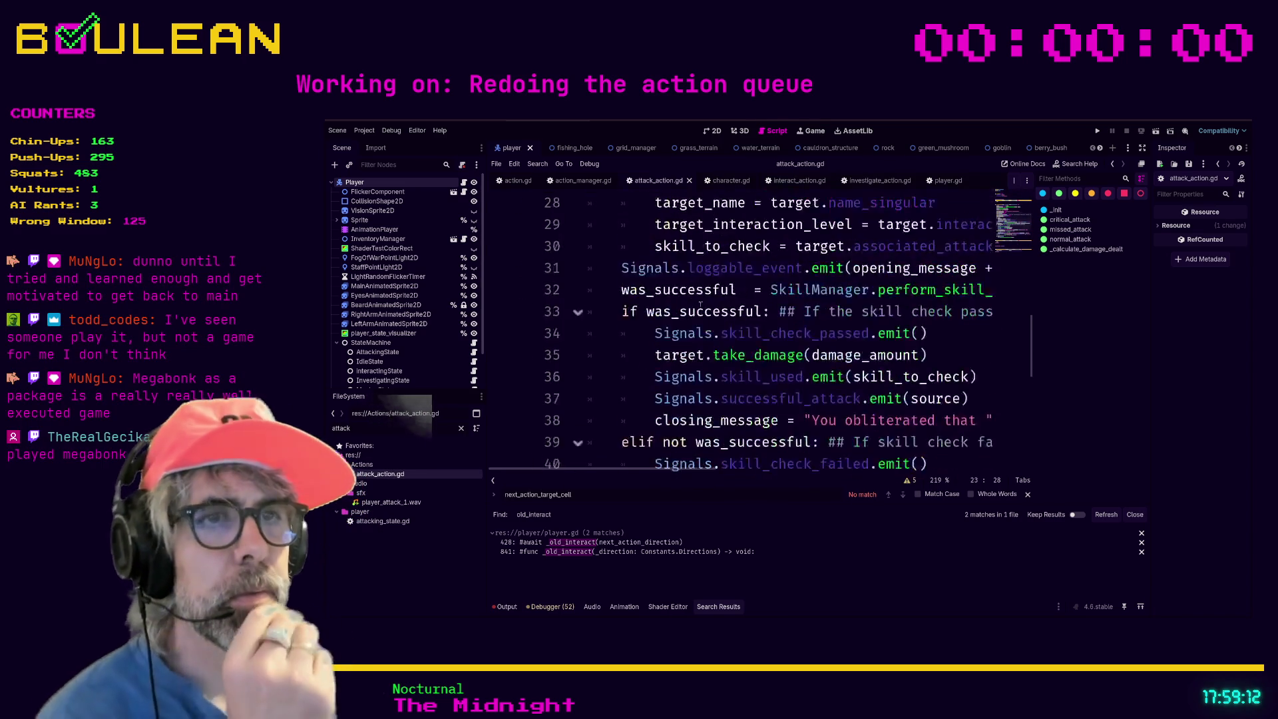
scroll(700, 305, down, 6)
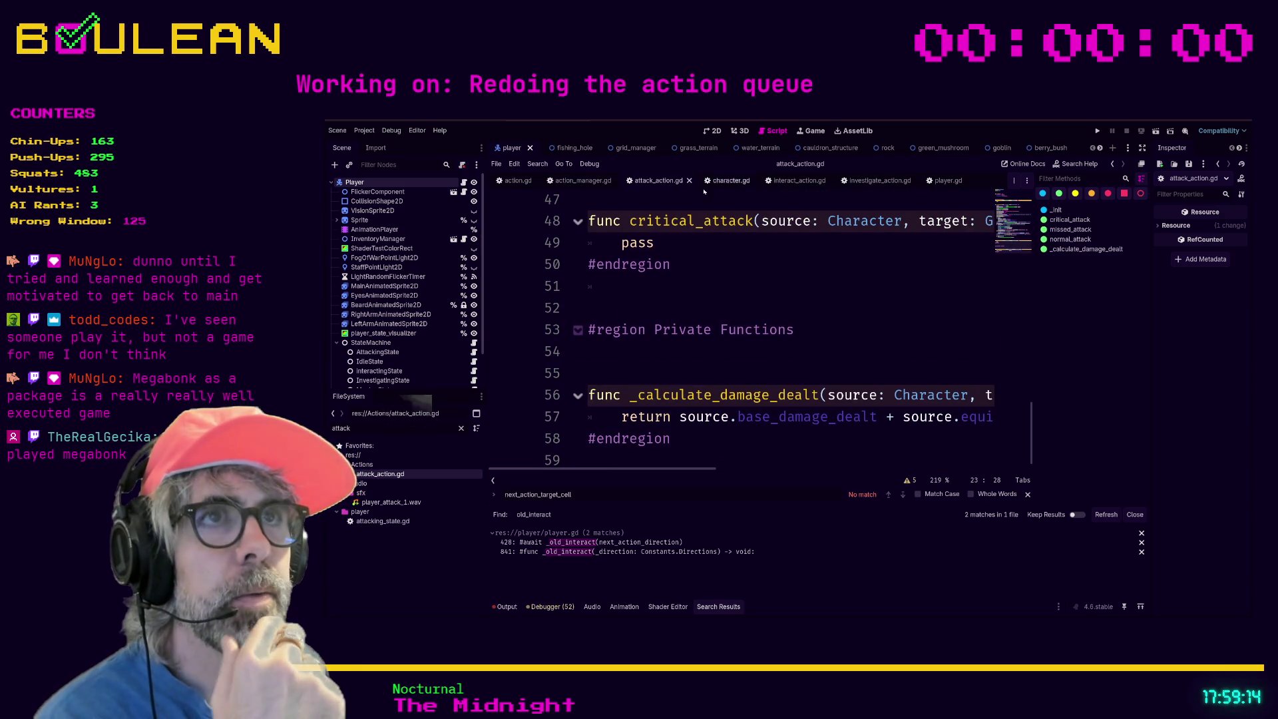
Review the top of interact_action.gd, then return to investigate_action.gd.
click(792, 181)
scroll(747, 309, up, 1)
scroll(748, 308, up, 6)
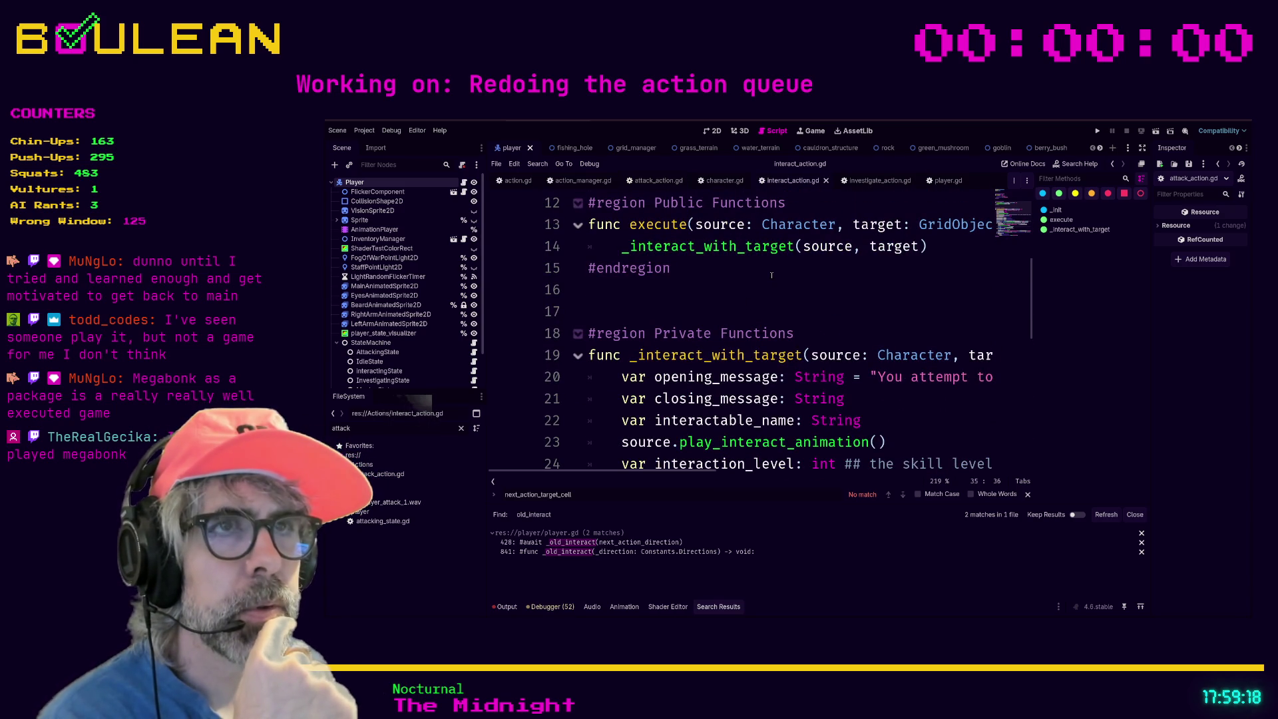
scroll(772, 275, up, 2)
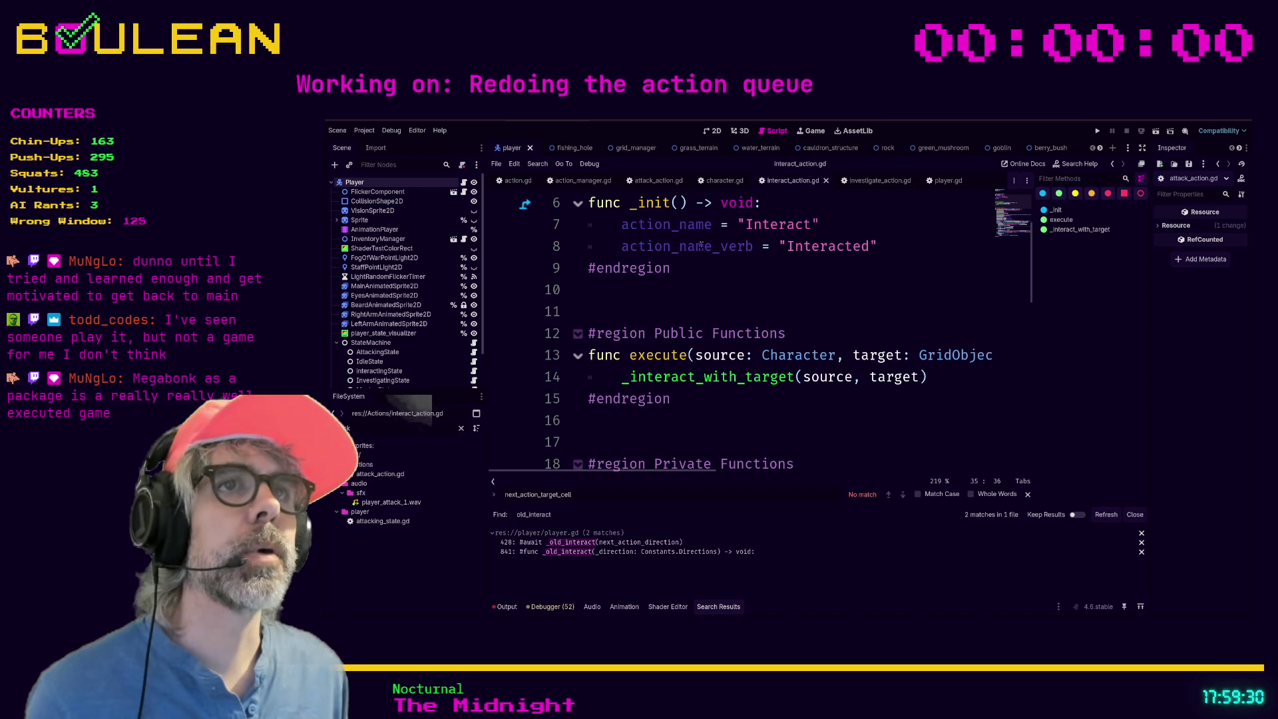
click(873, 181)
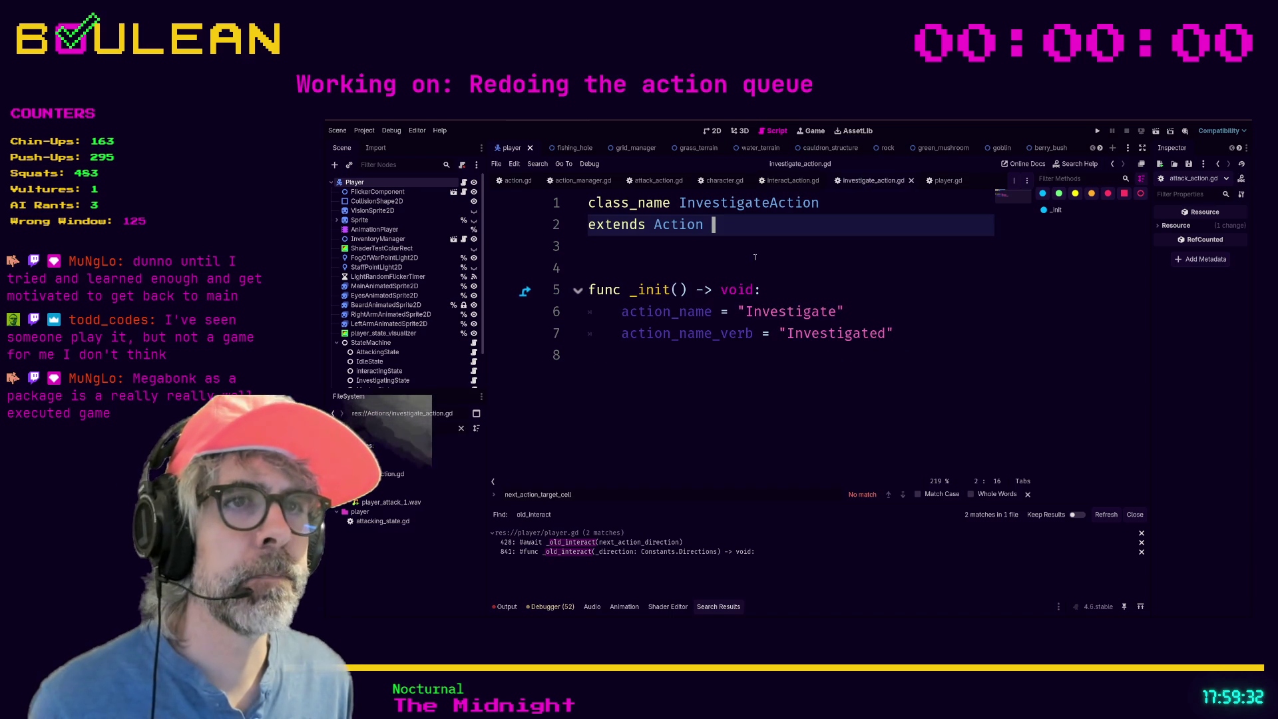
Add func execute(source: Character, target: GridObject) -> void whose body calls _investigate_target(source, target).
click(639, 368)
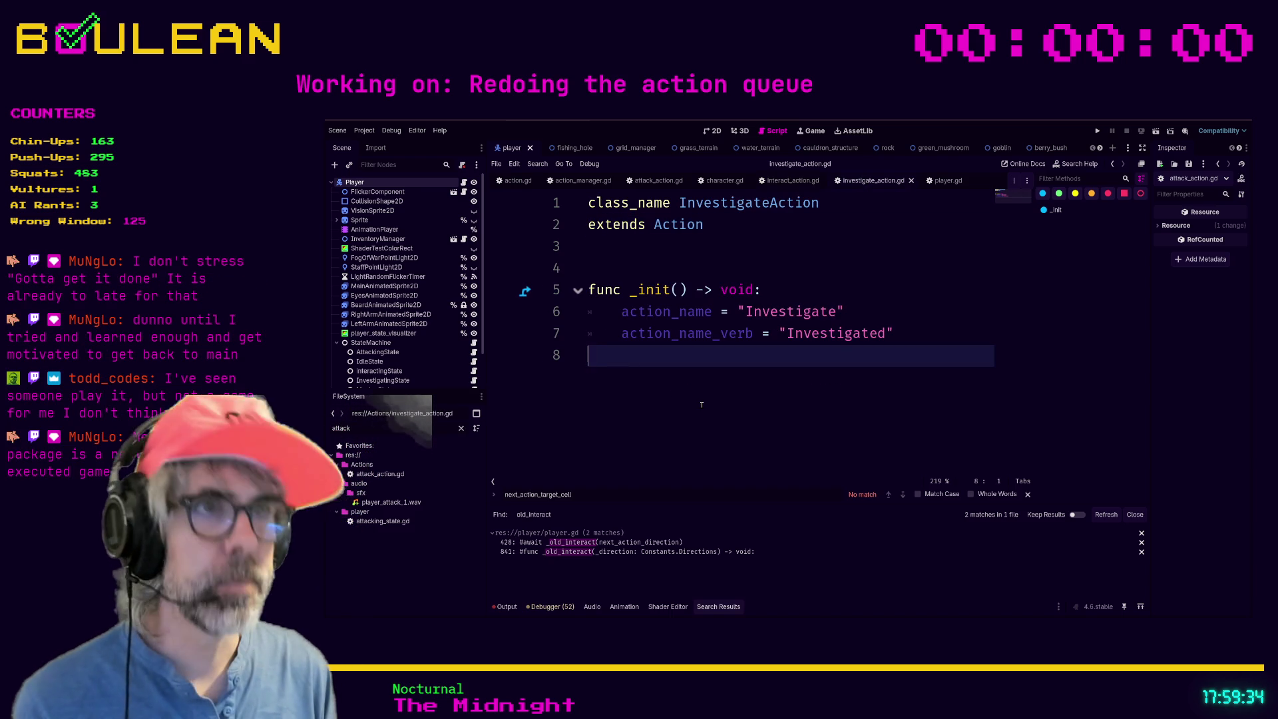
key(Return)
key(Return)
text(func ex)
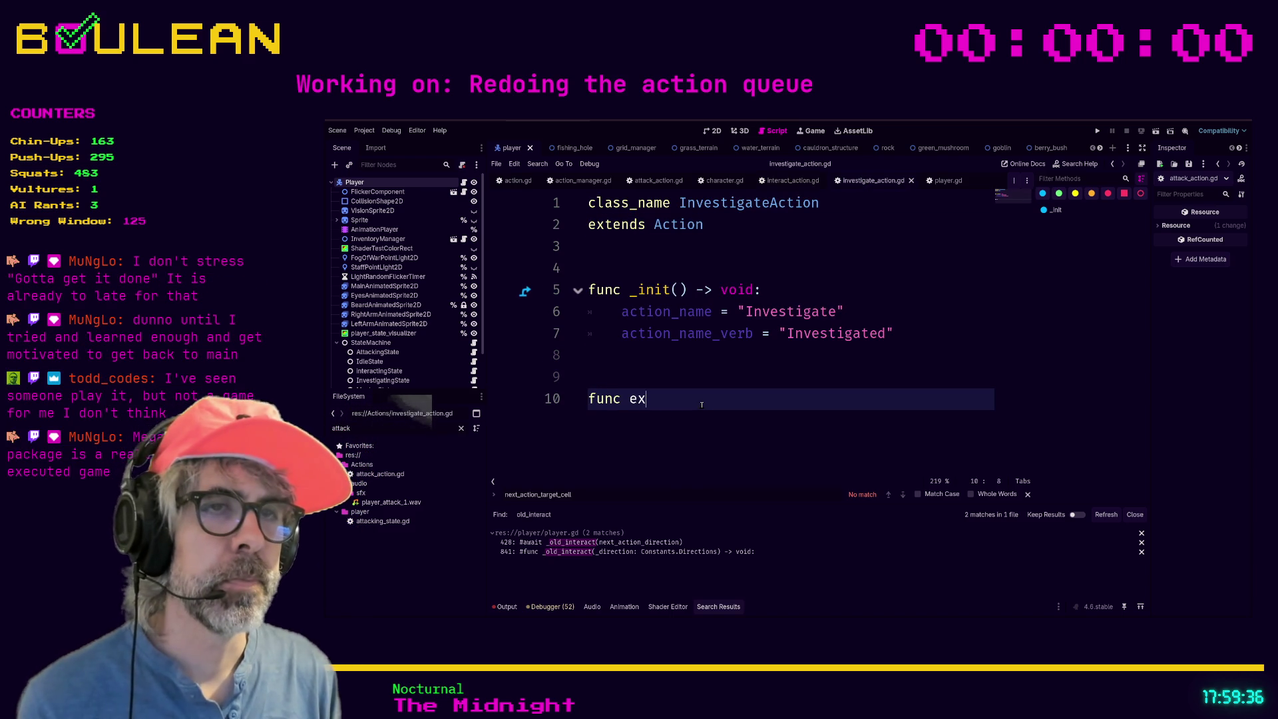
text(ecuty() -)
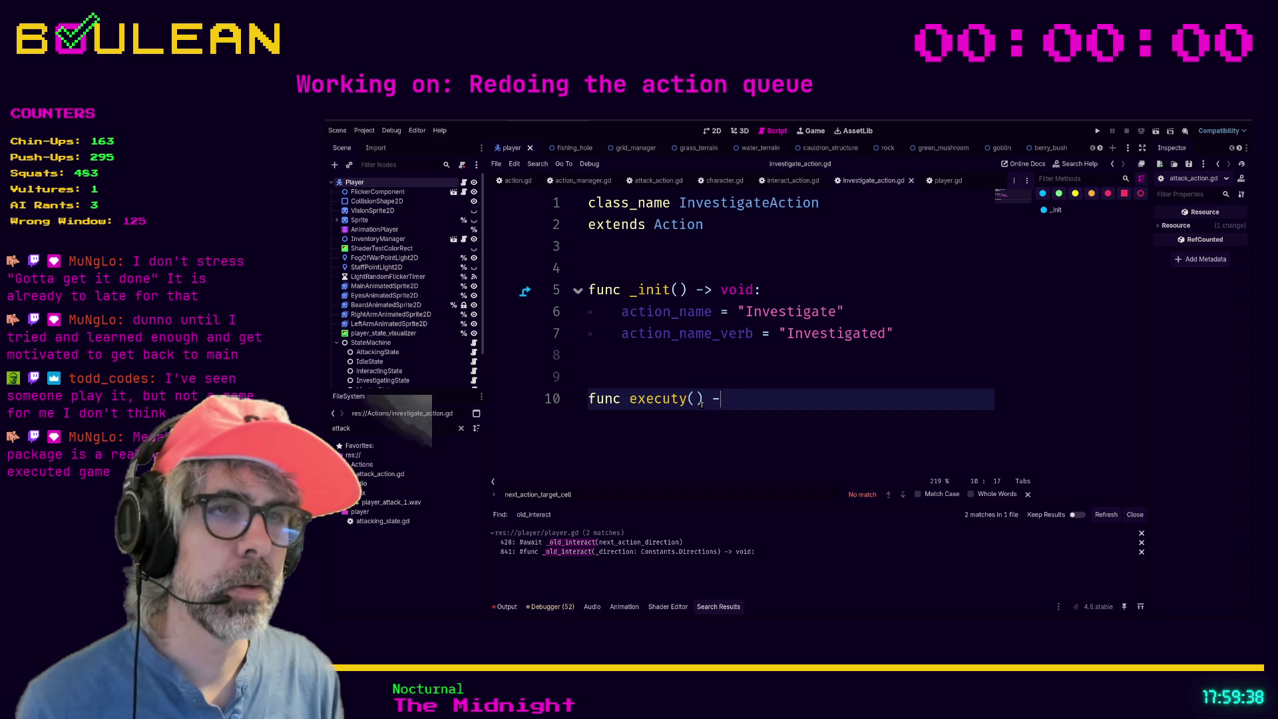
text(> void:)
key(Return)
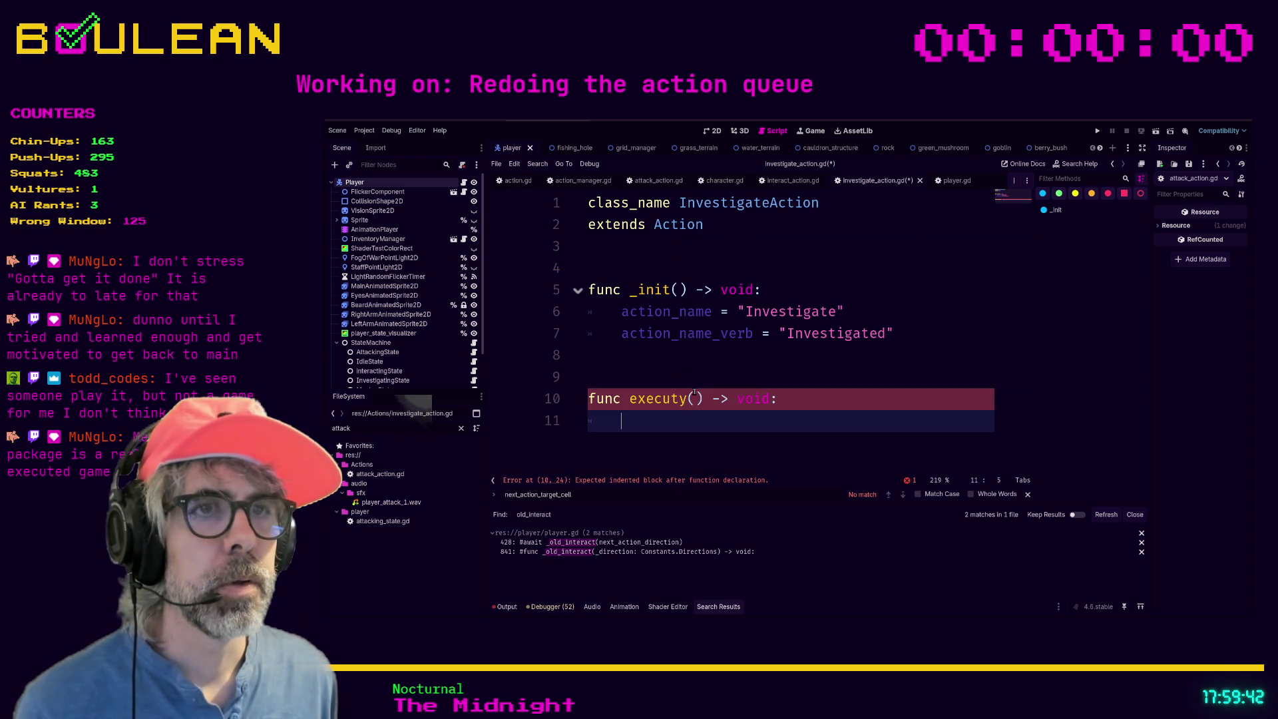
text(e)
click(685, 398)
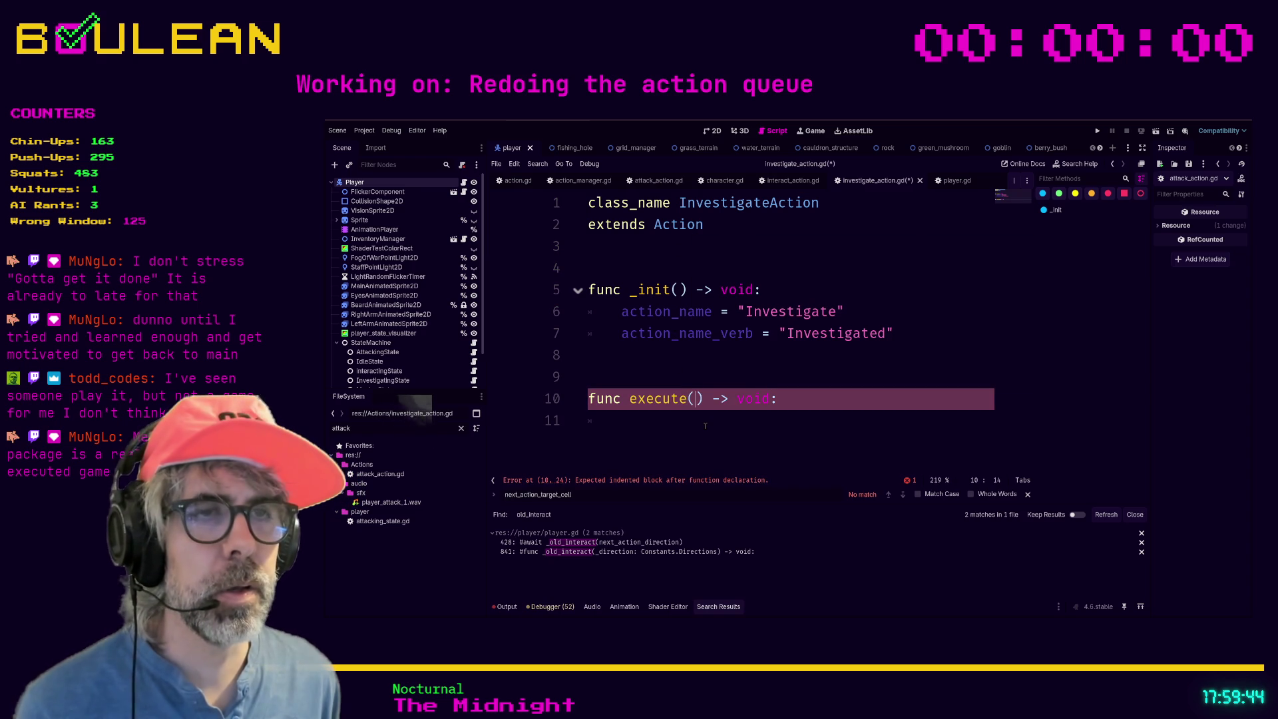
text(source: Char)
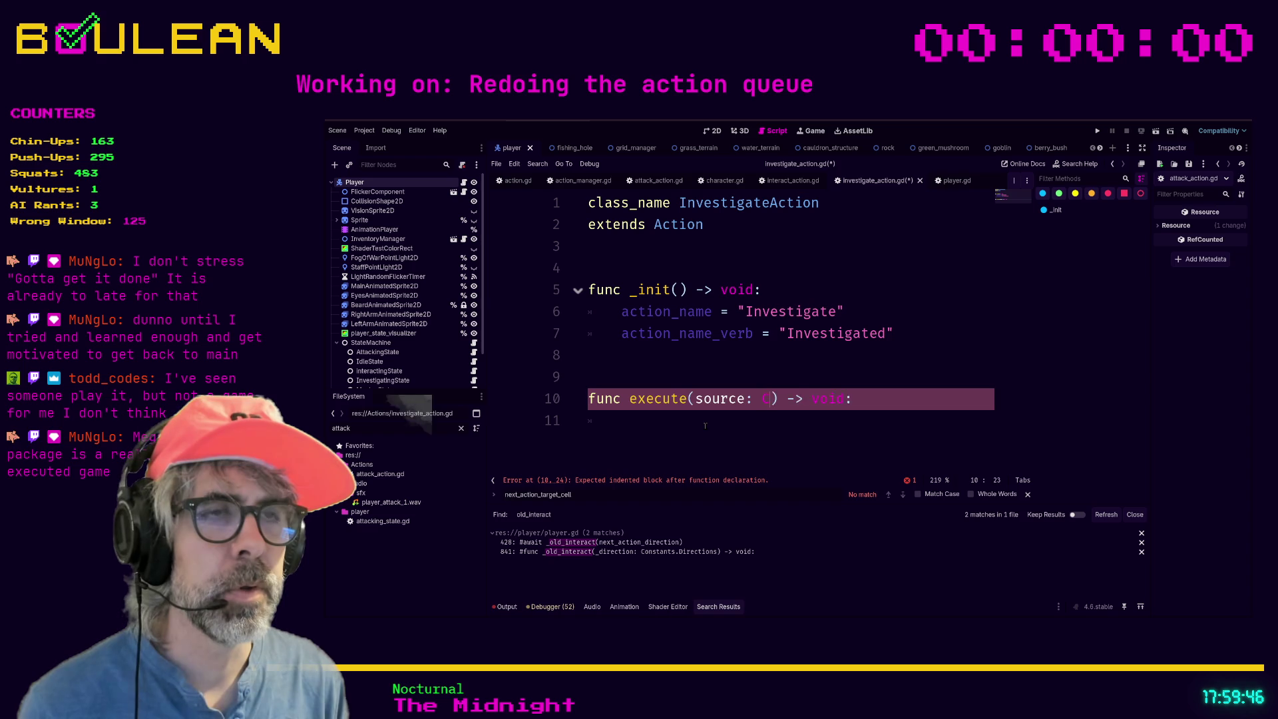
text(acter, targe)
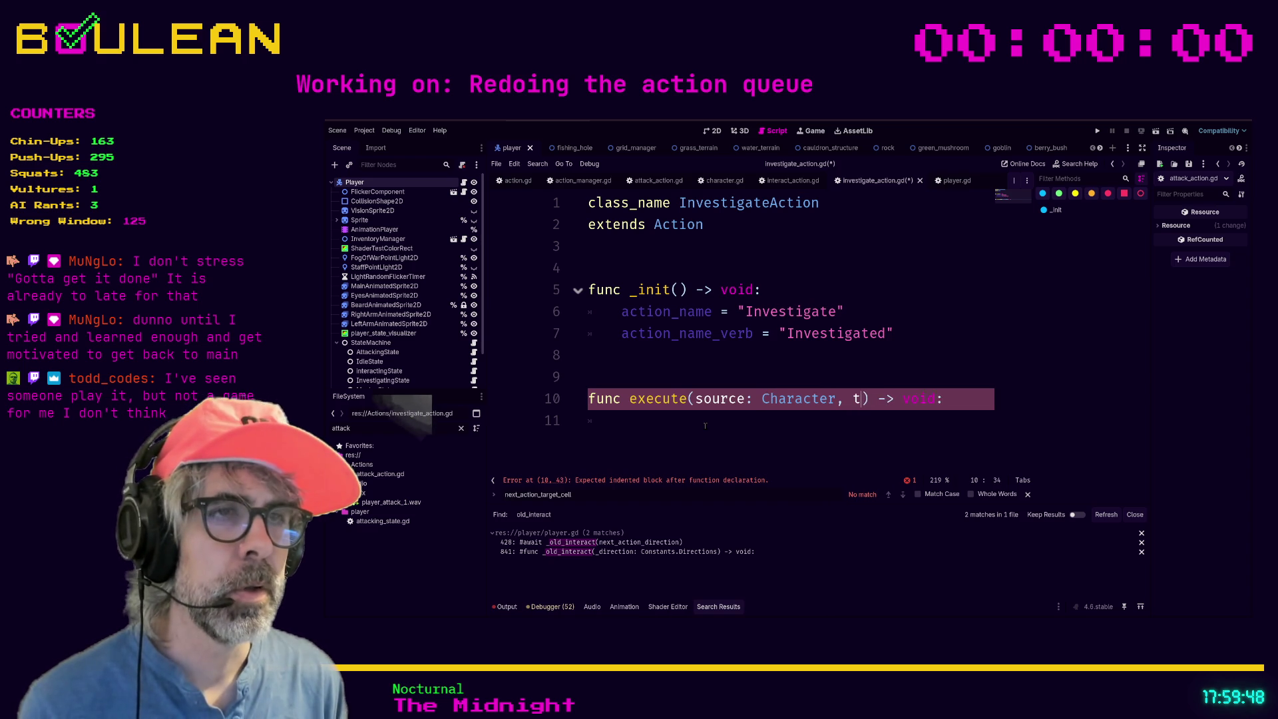
text(t: GridOb)
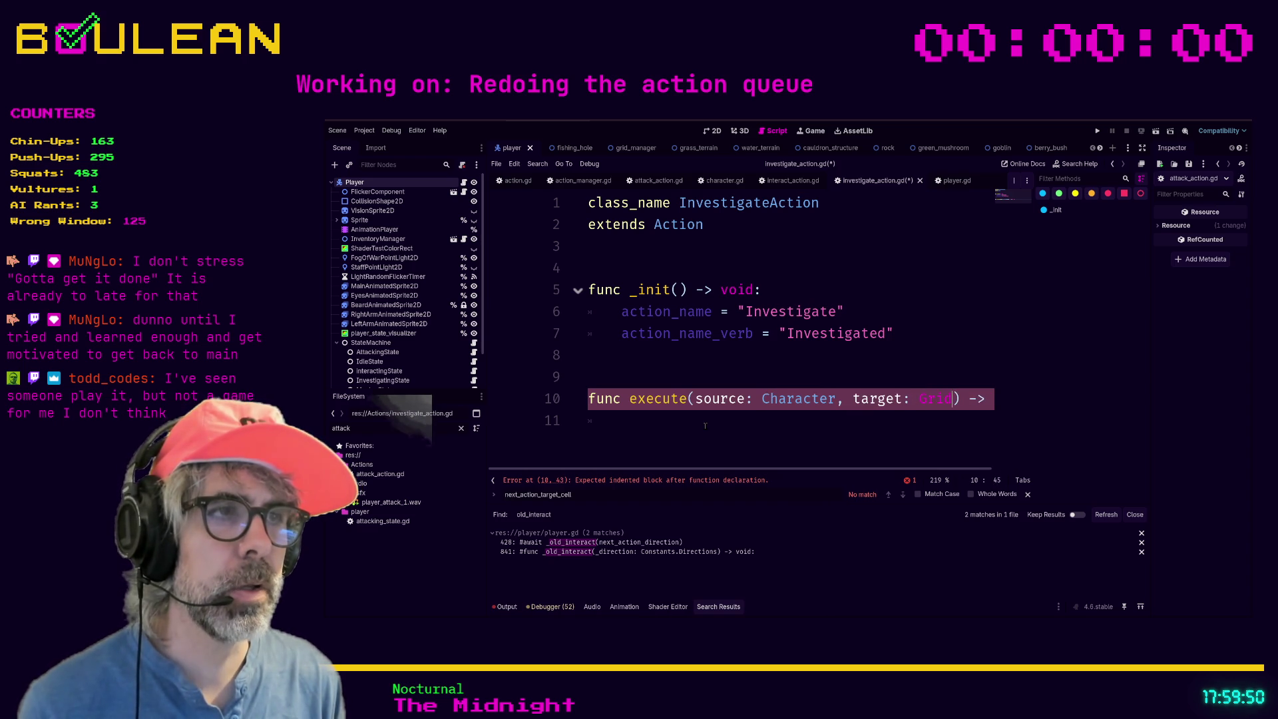
key(Return)
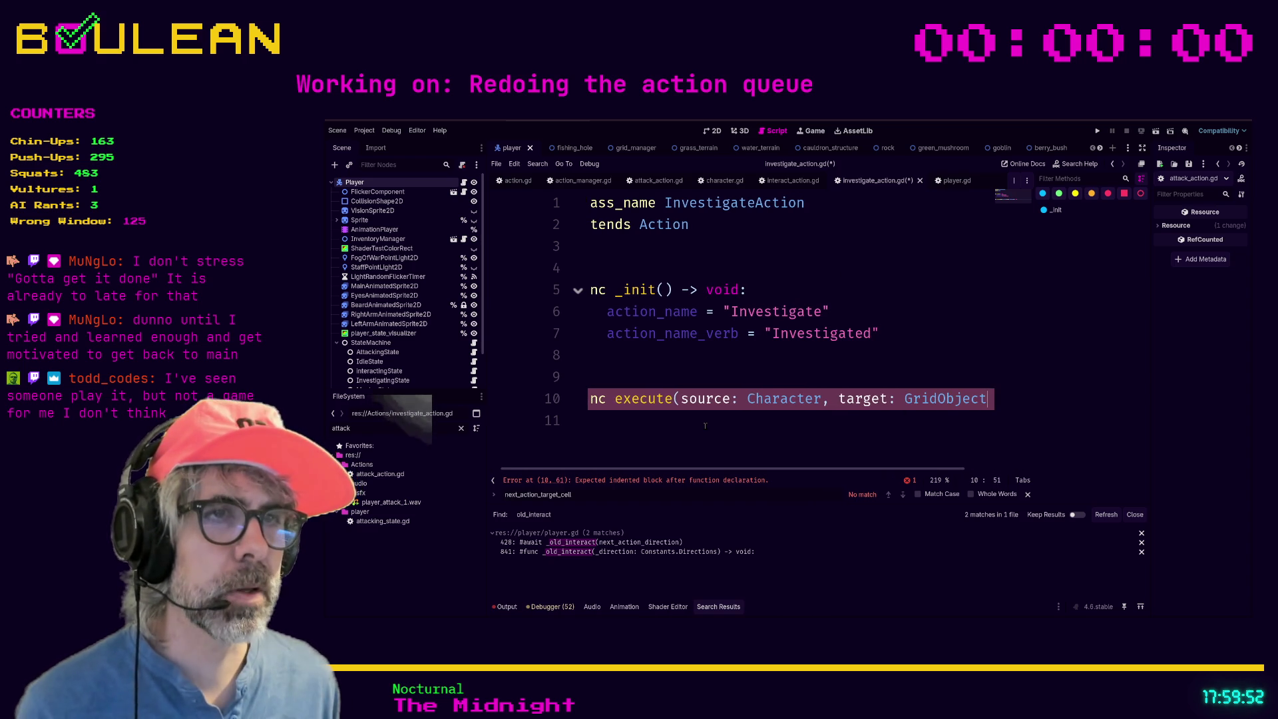
key(Return)
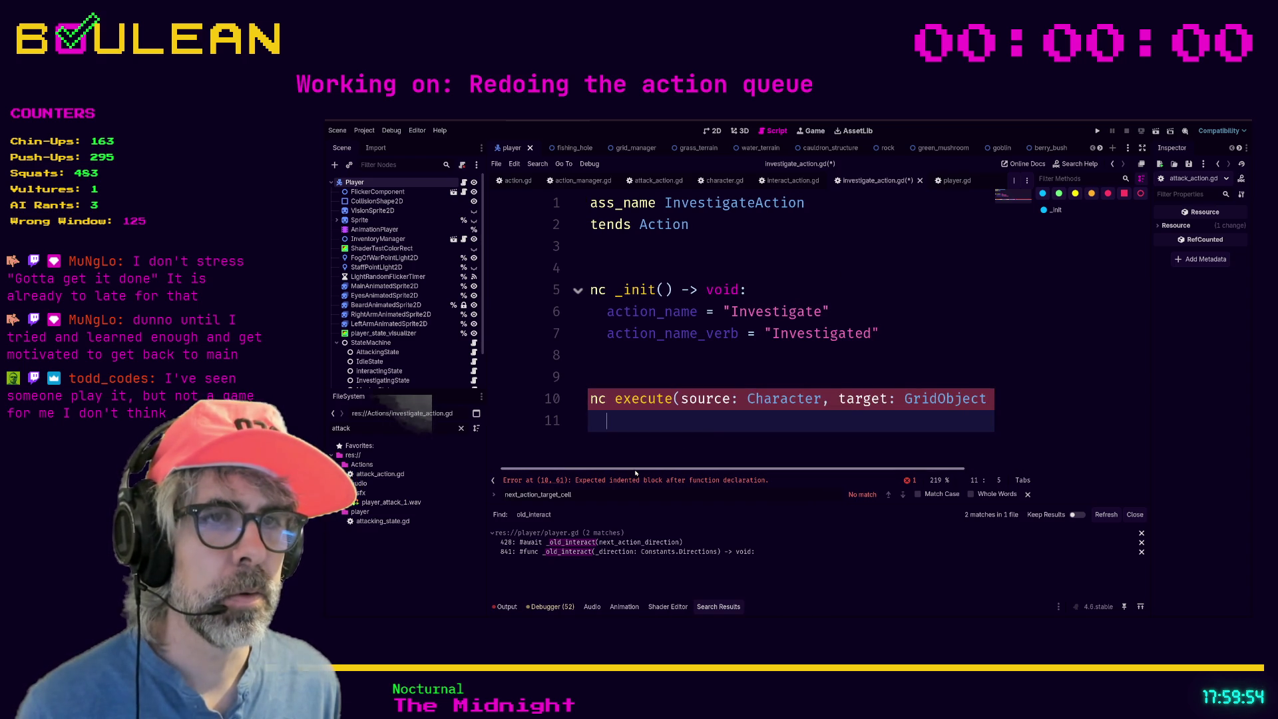
scroll(628, 424, left, 1)
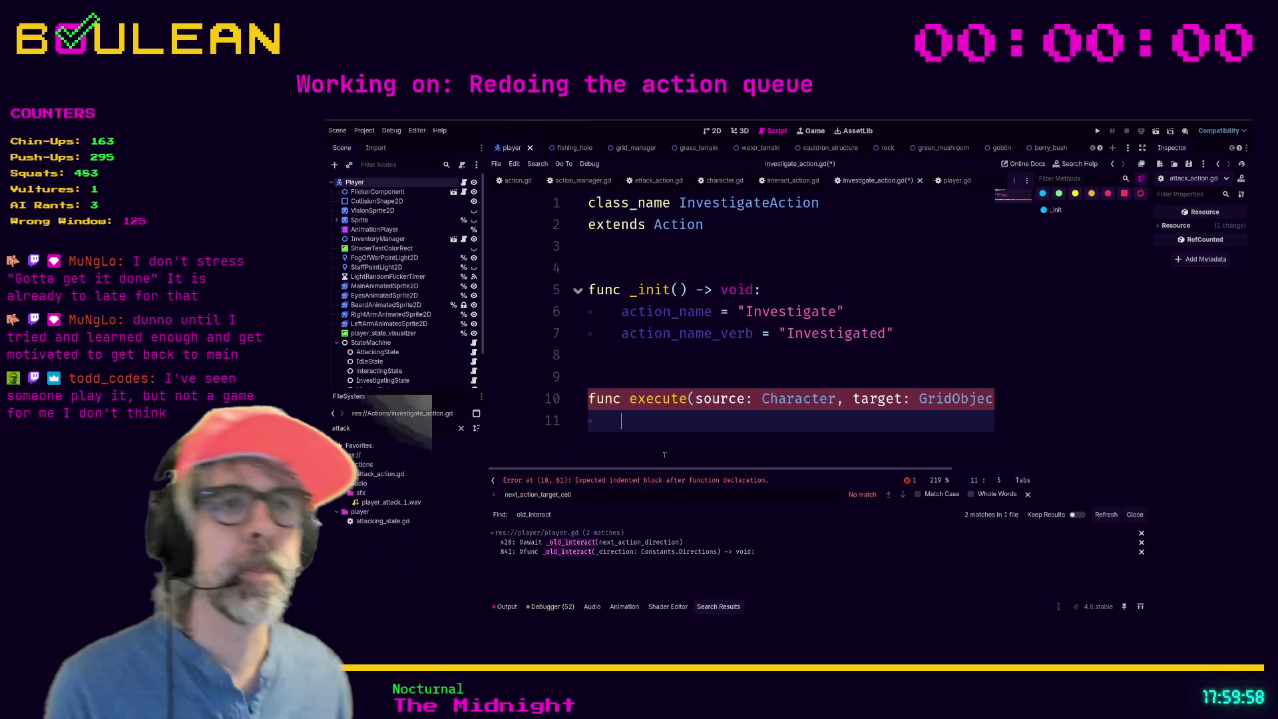
text(_in)
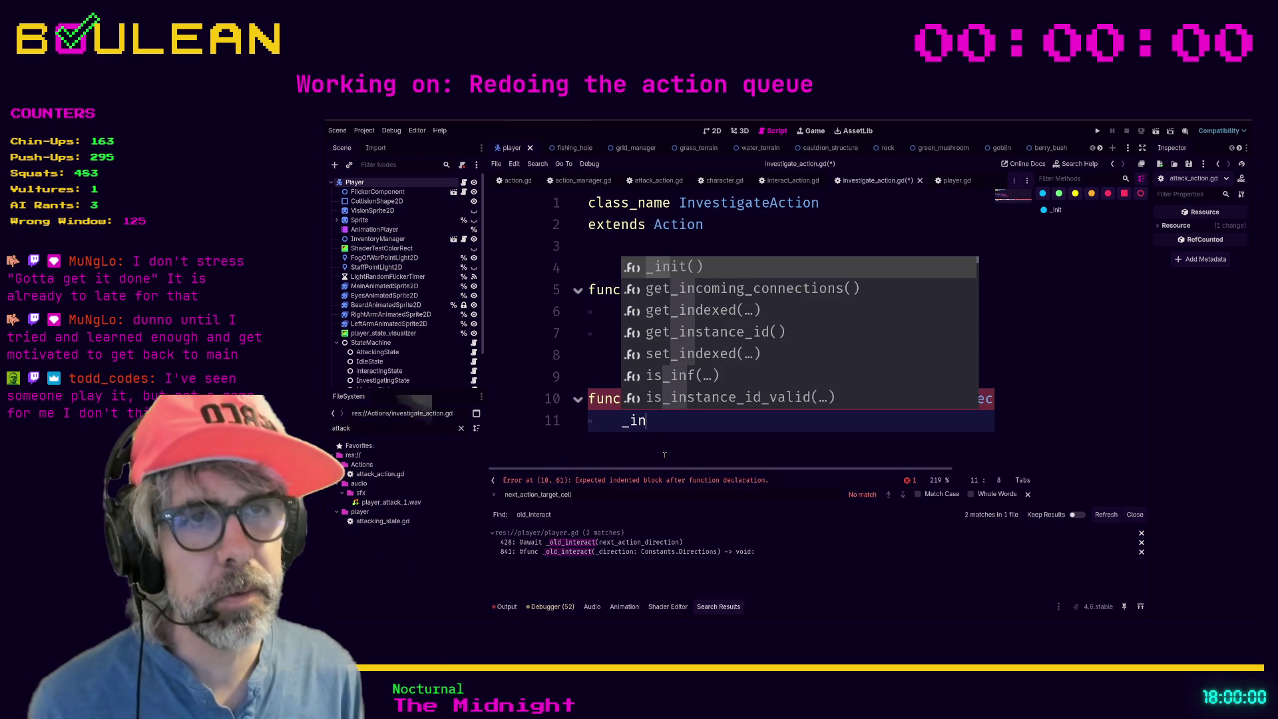
text(vestigate_targ)
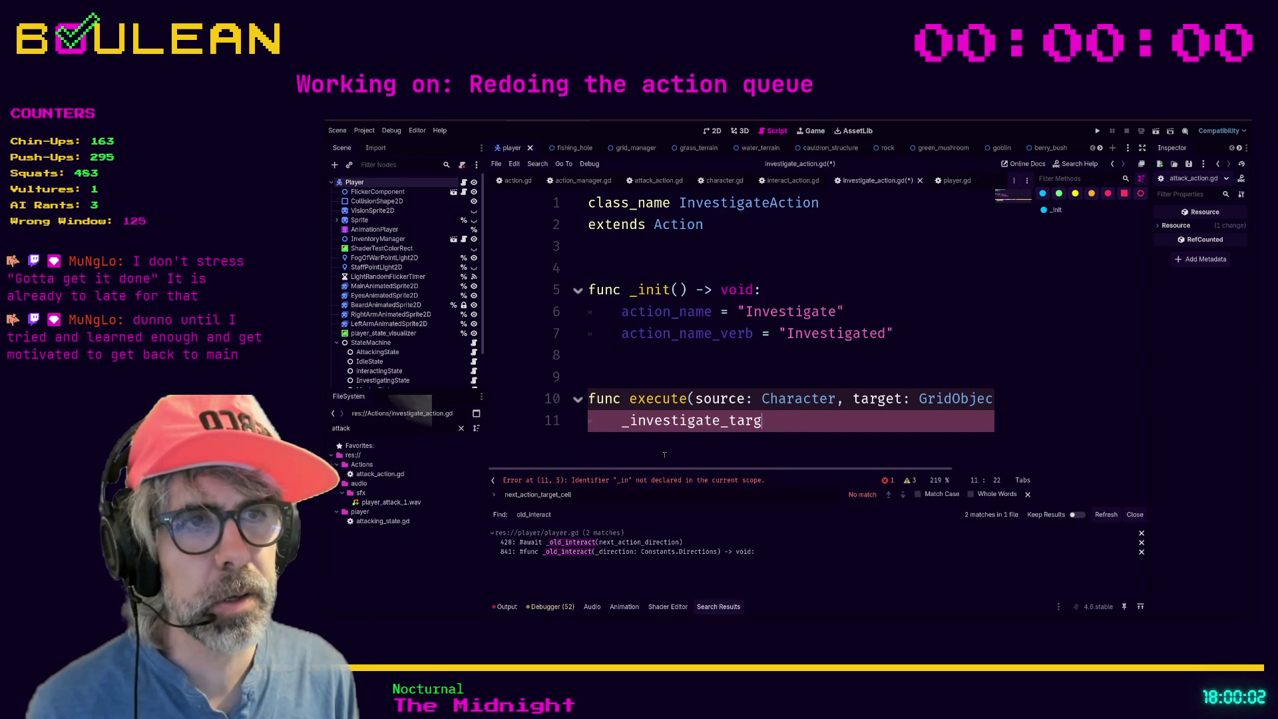
text(et(source, target))
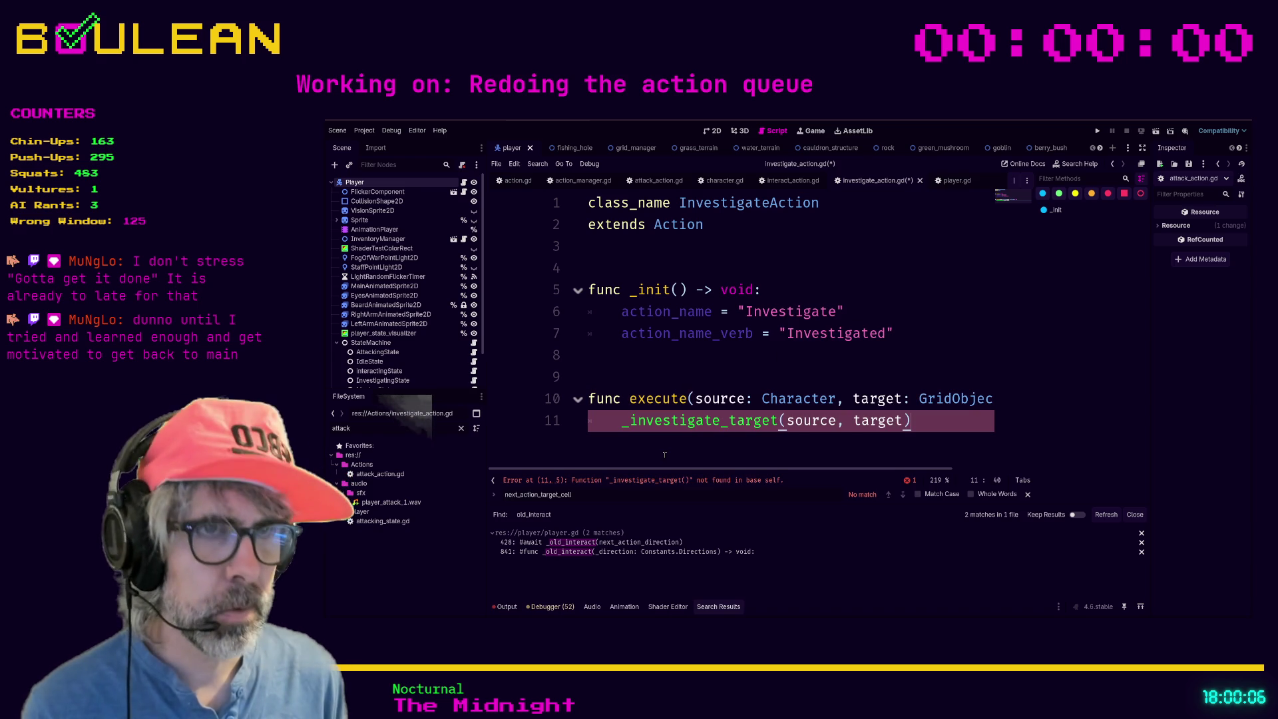
Begin func _investigate_target(source: Character, target: GridObject) below execute and enter distraction-free mode.
key(Return)
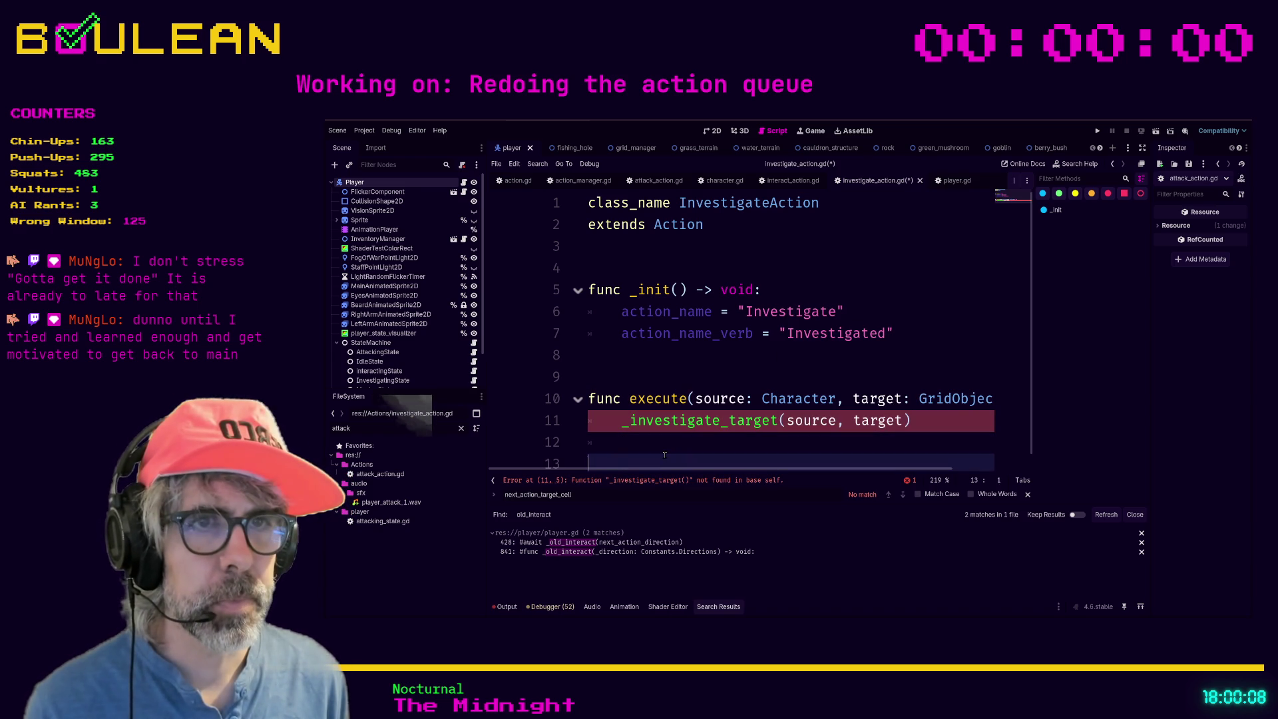
key(Return)
key(Return)
text(func )
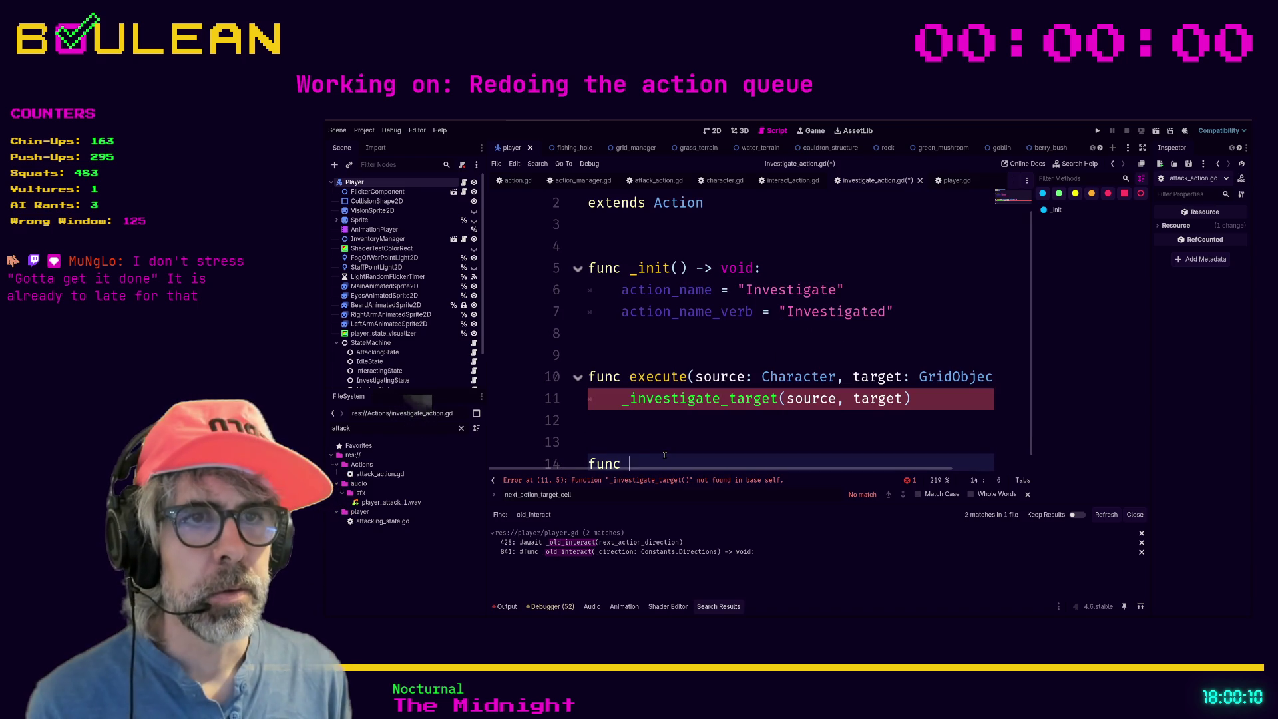
text(_investigate)
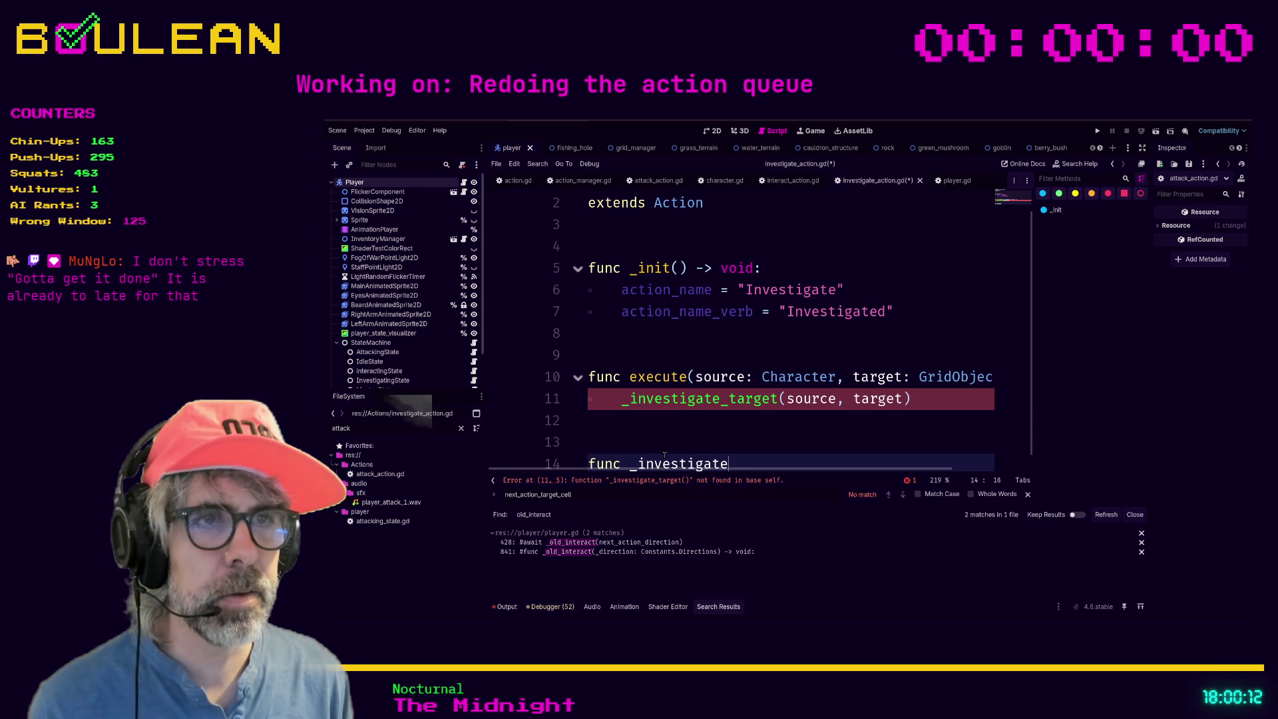
text(_target(source: )
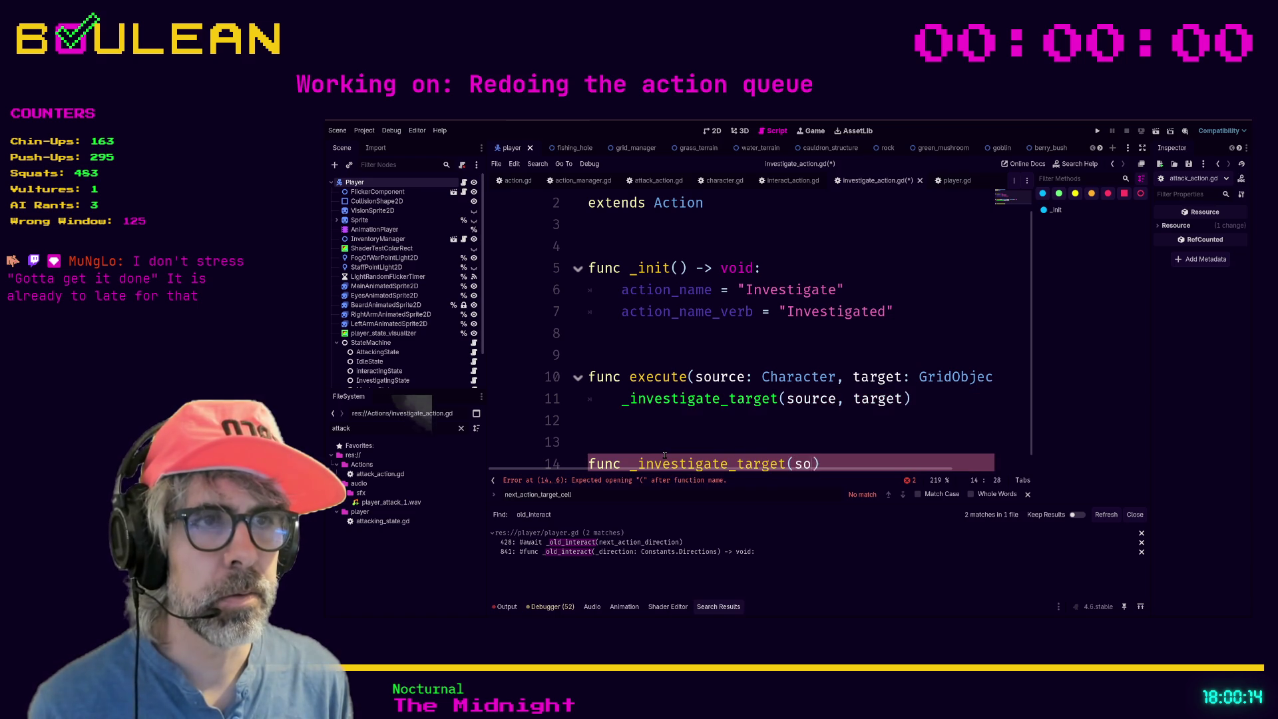
text(cter, target: GridObjec)
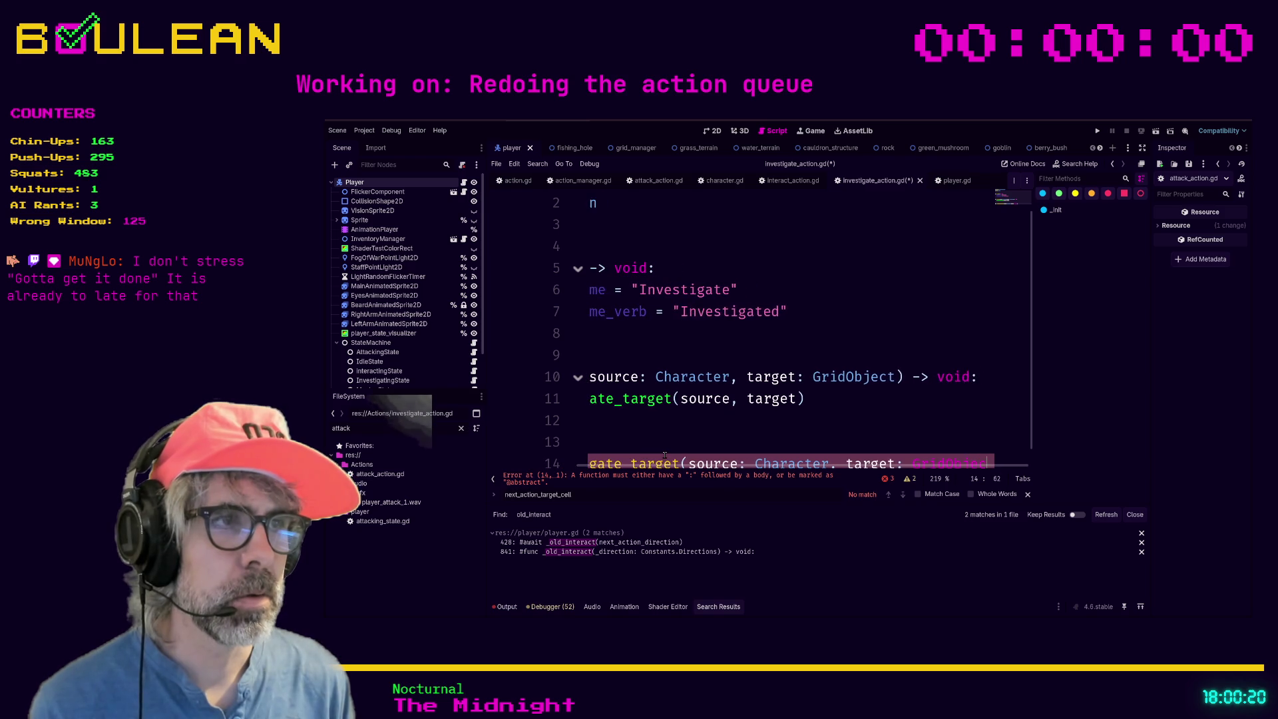
text(t))
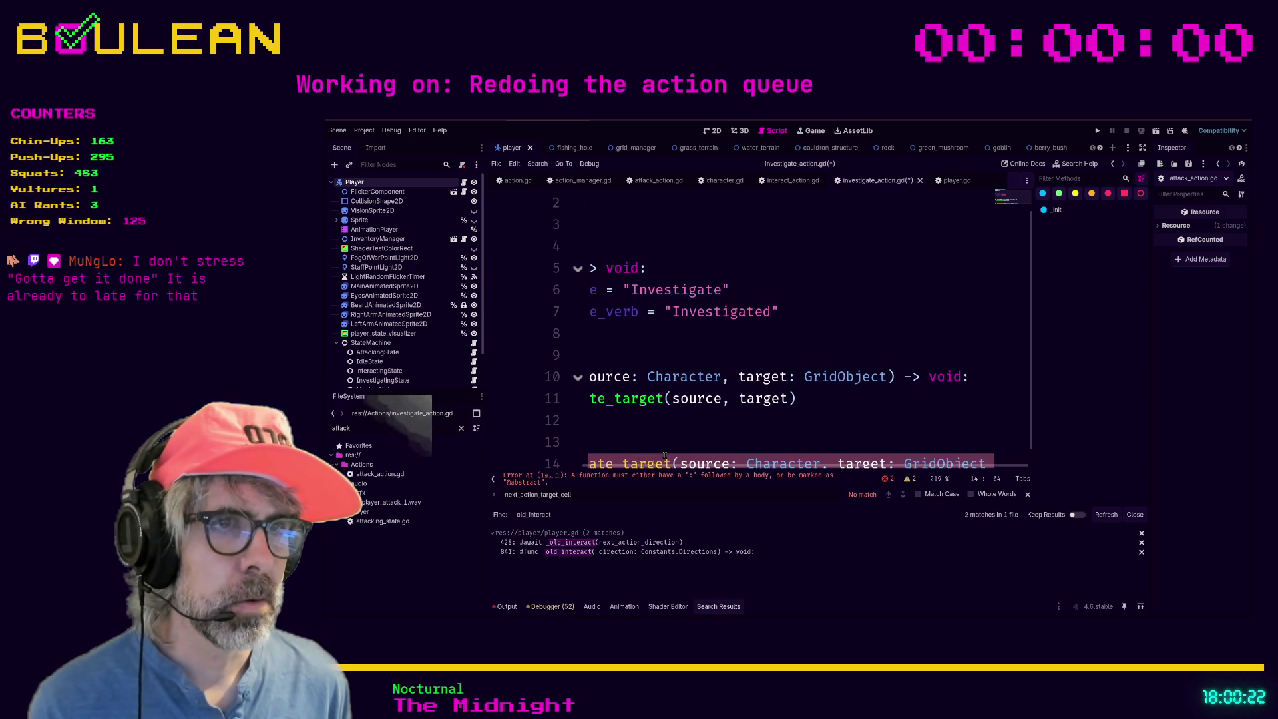
key(ctrl+shift+F11)
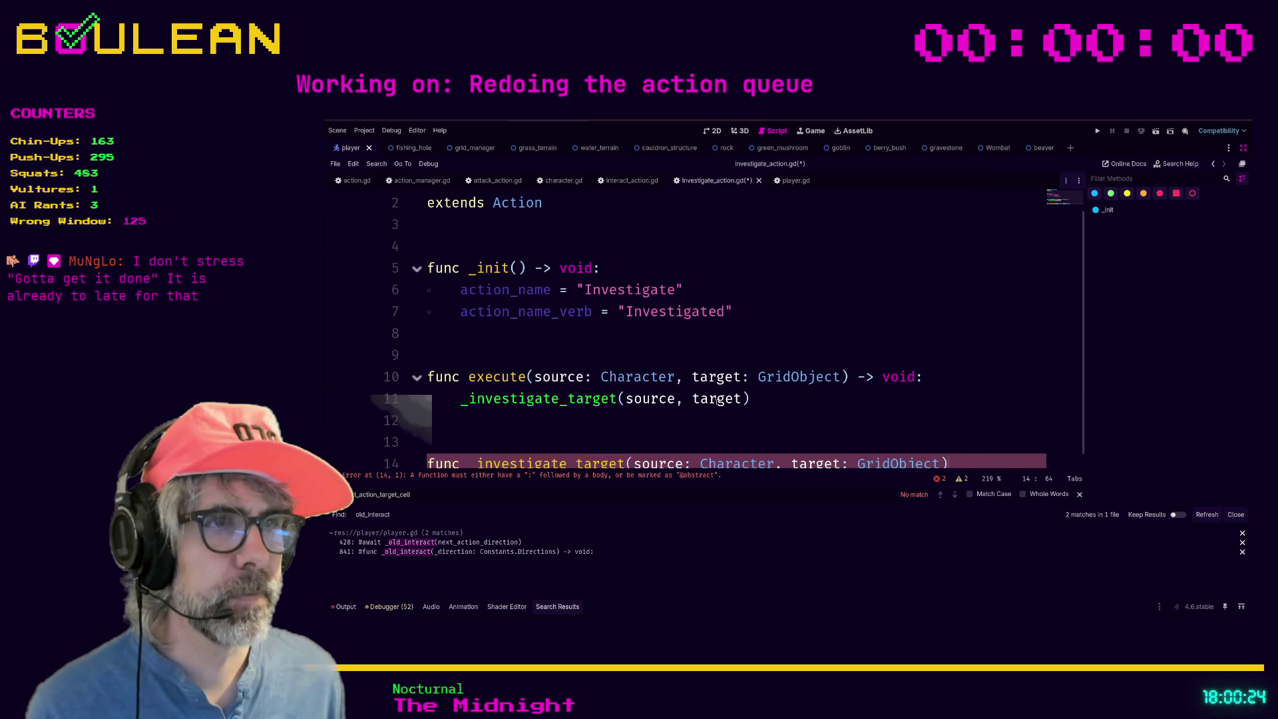
Finish _investigate_target with -> void: and a pass body, then save investigate_action.gd.
click(942, 436)
click(951, 462)
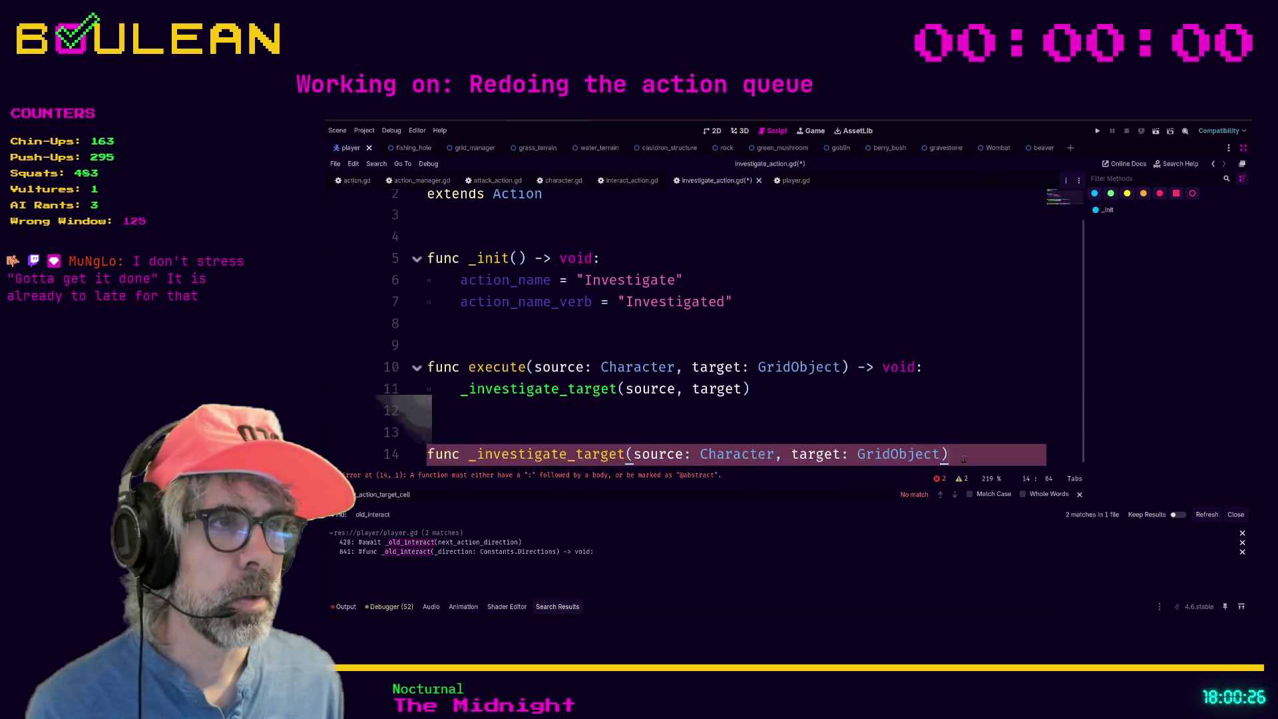
key(alt+o)
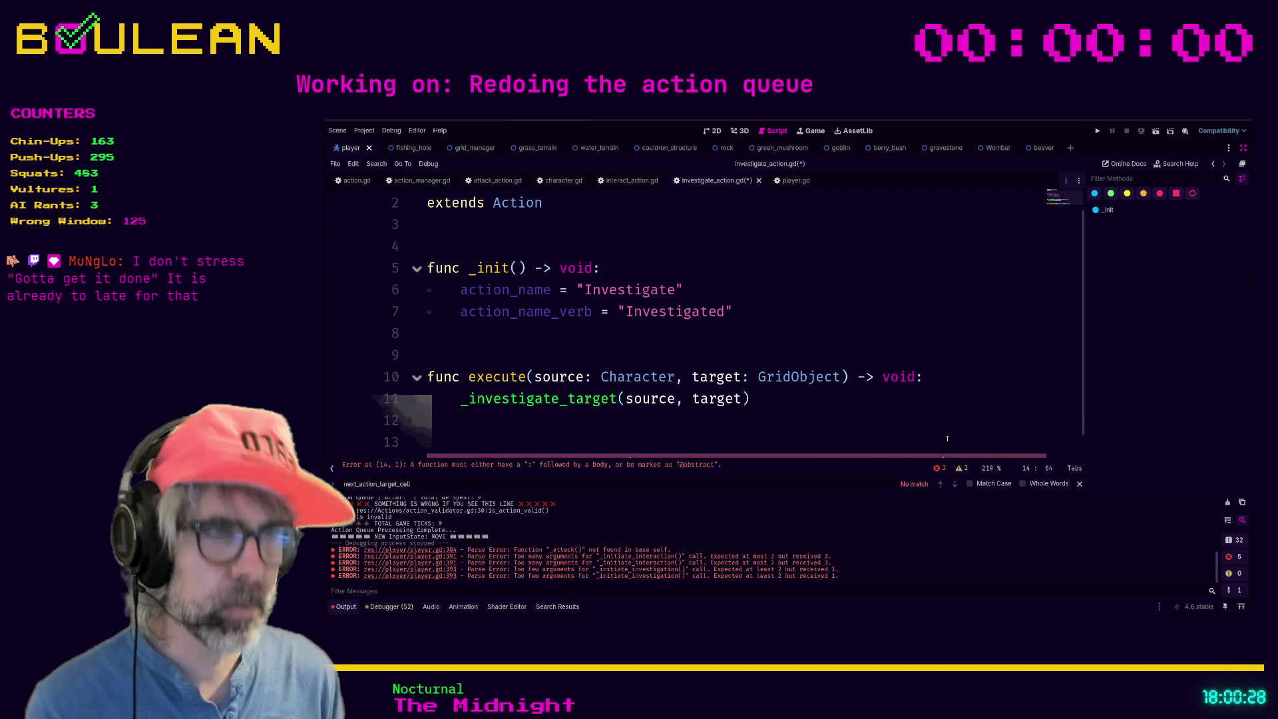
key(alt+o)
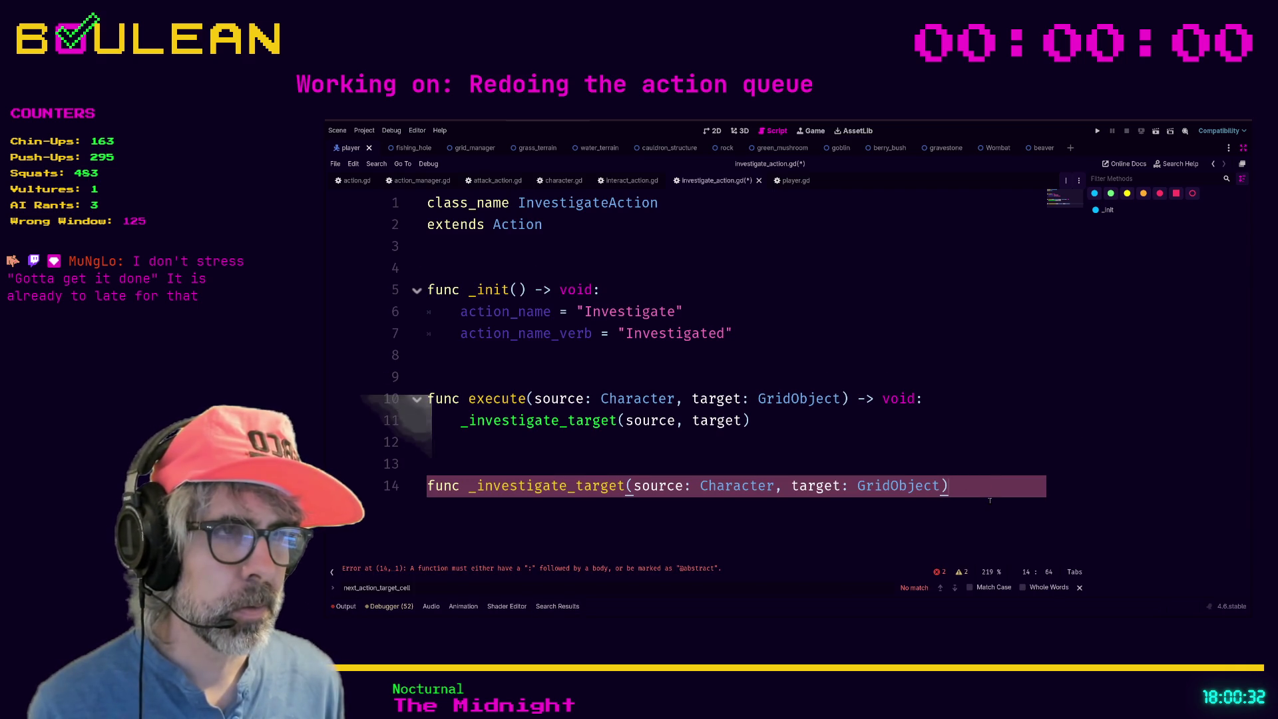
text(-> voi)
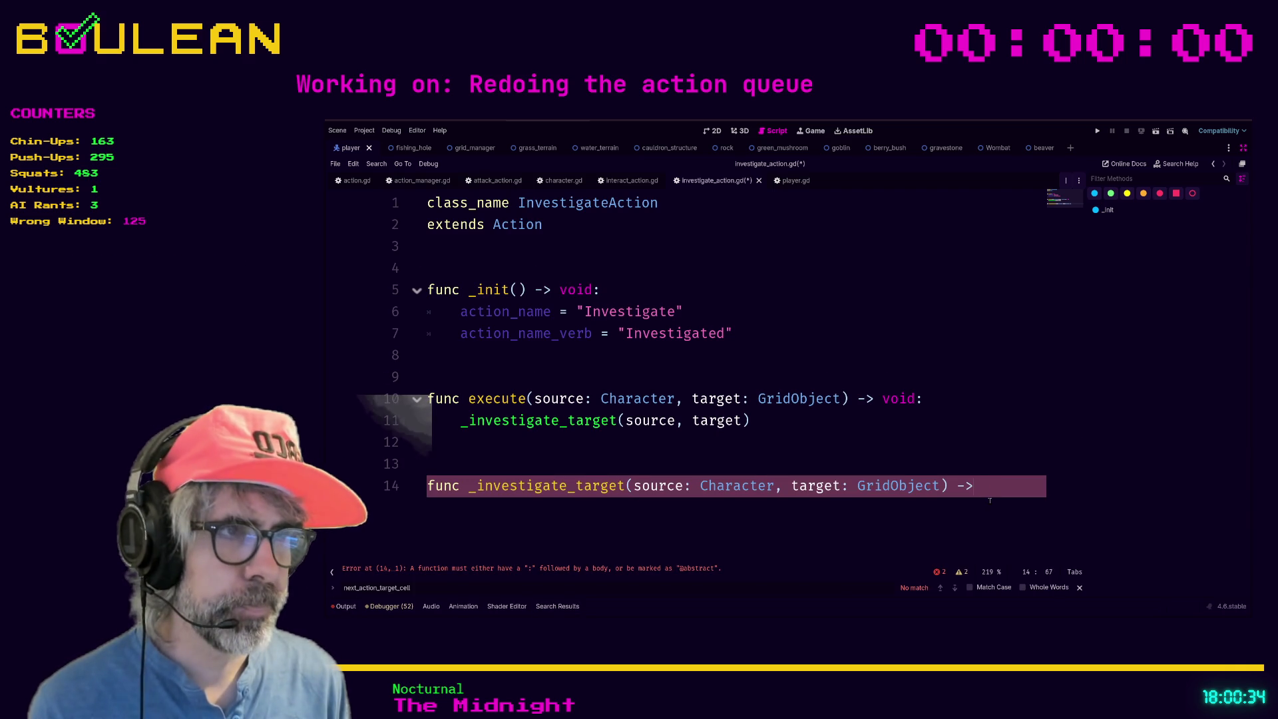
text(d:)
key(Return)
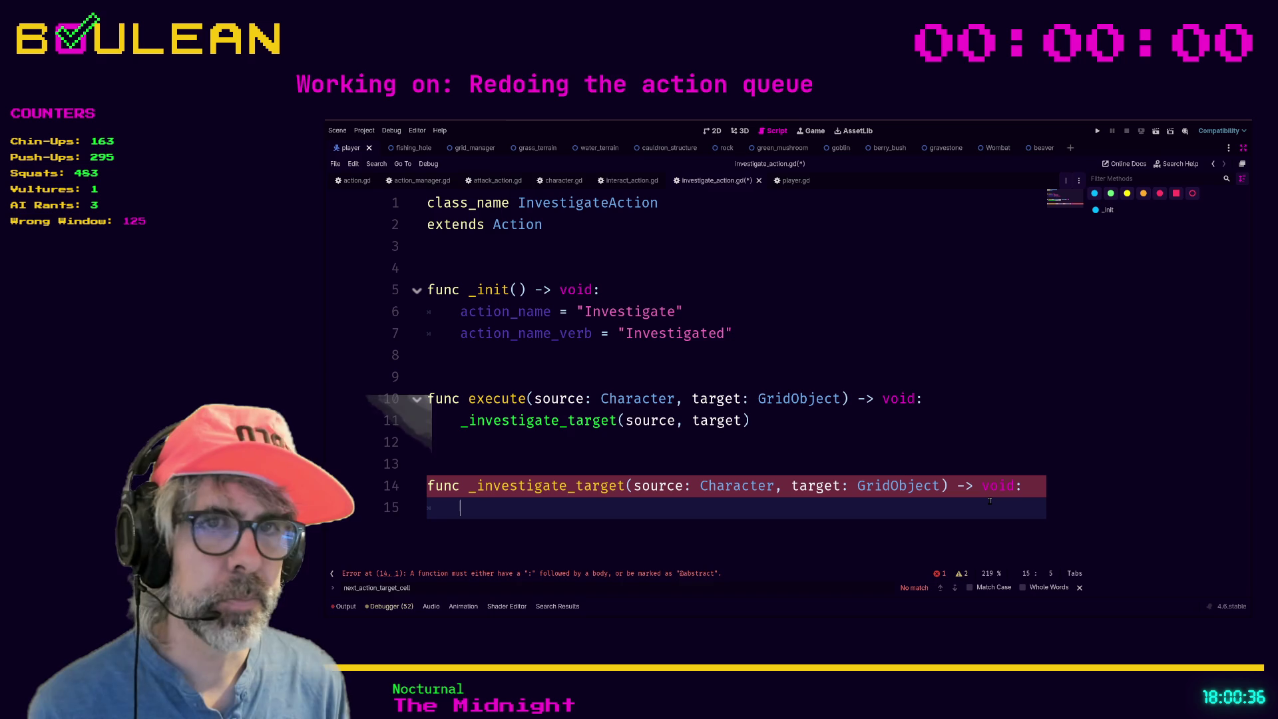
text(pass)
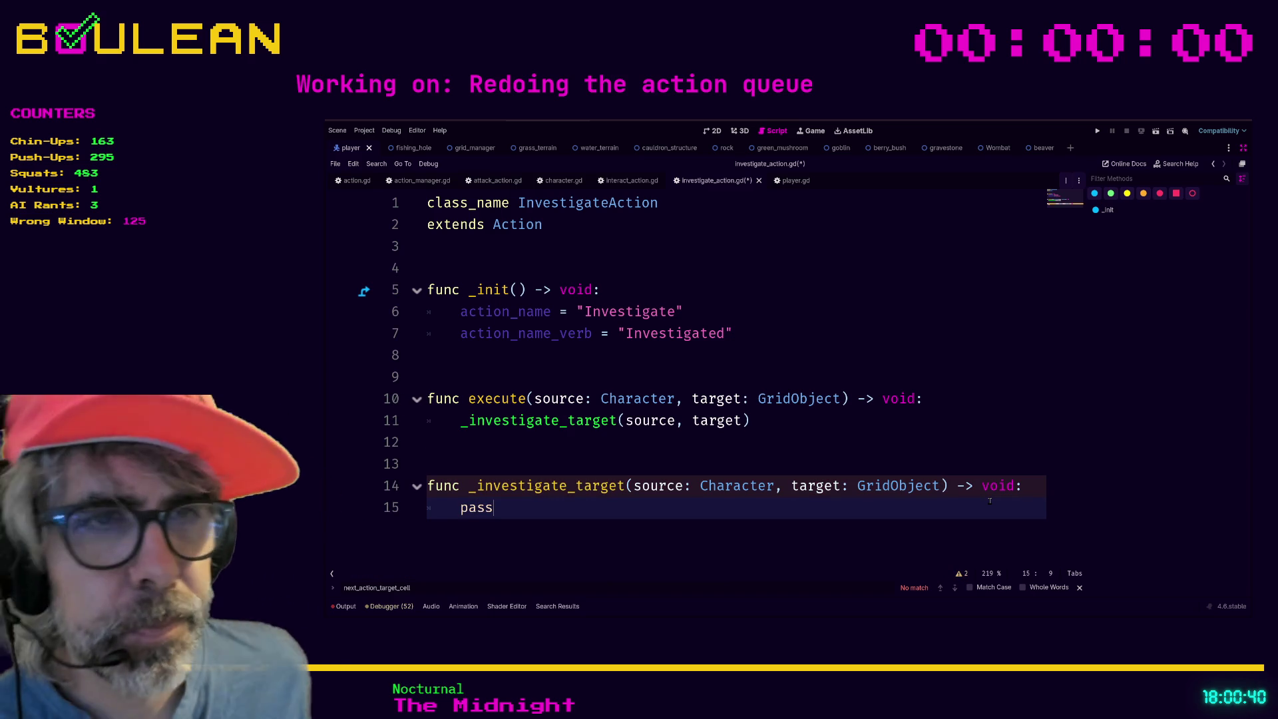
key(ctrl+s)
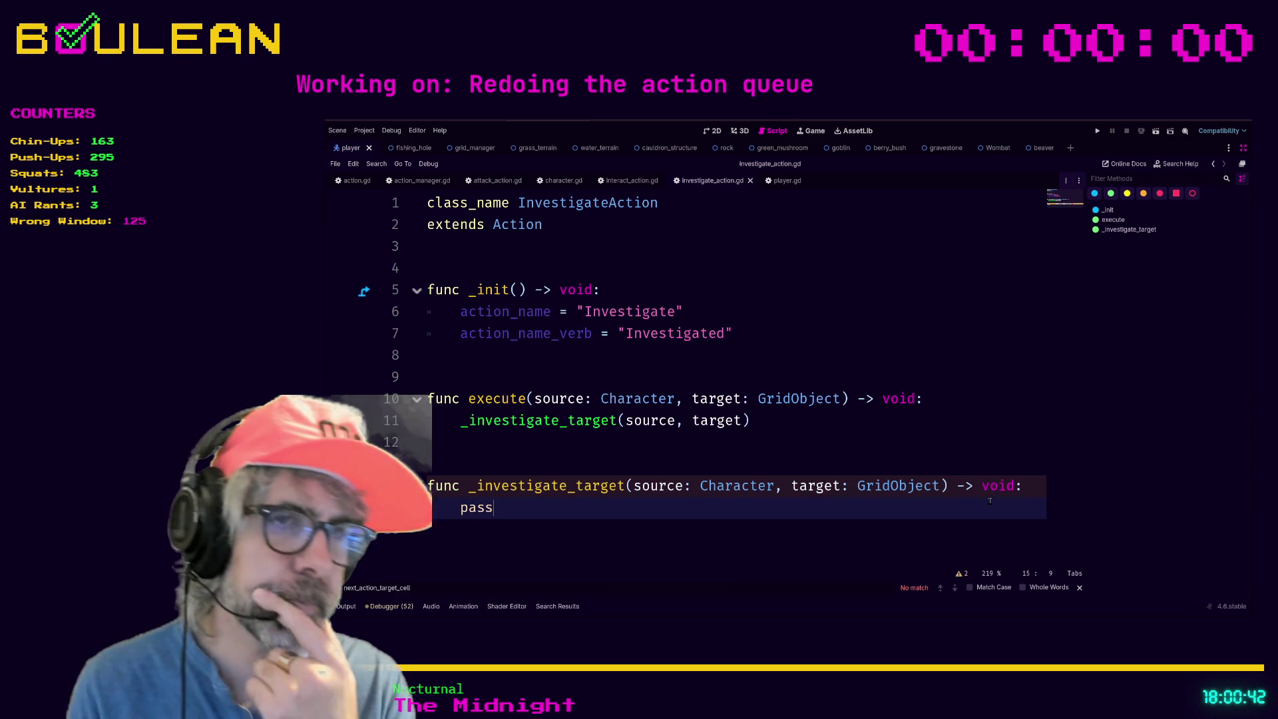
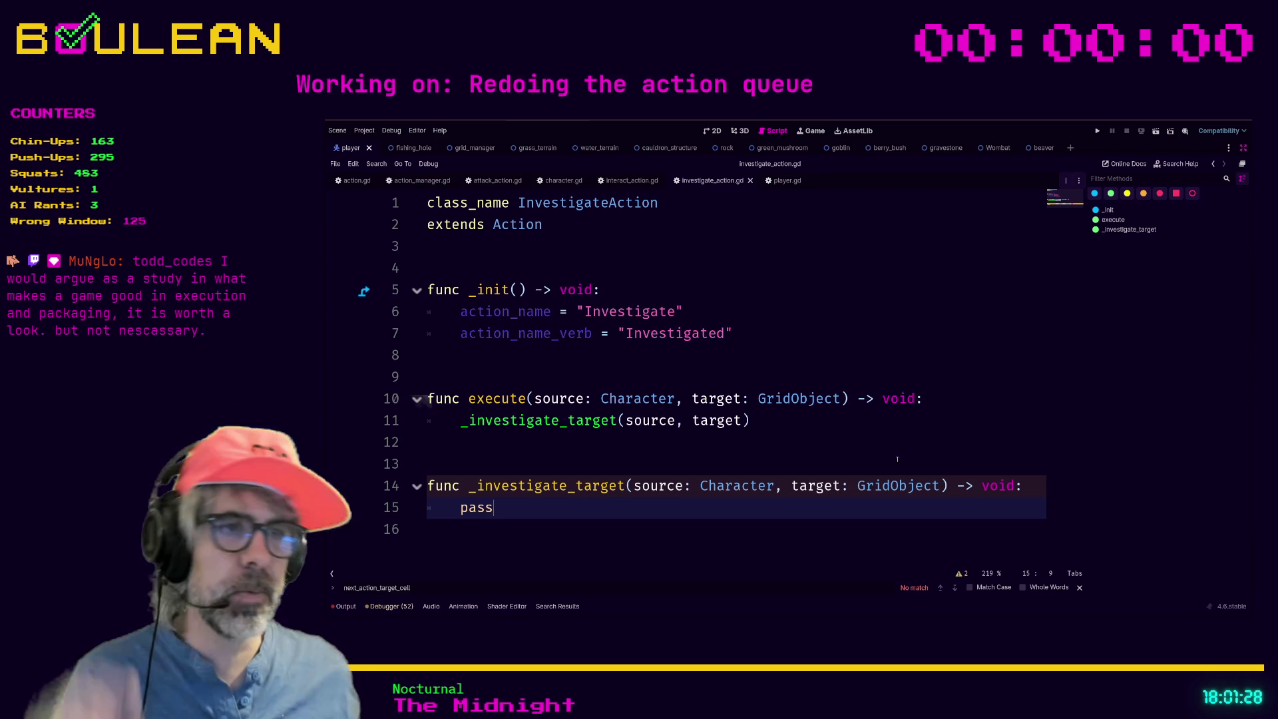
Search the web for 'steam megabonk' and open the Megabonk Steam store page.
key(alt+Tab)
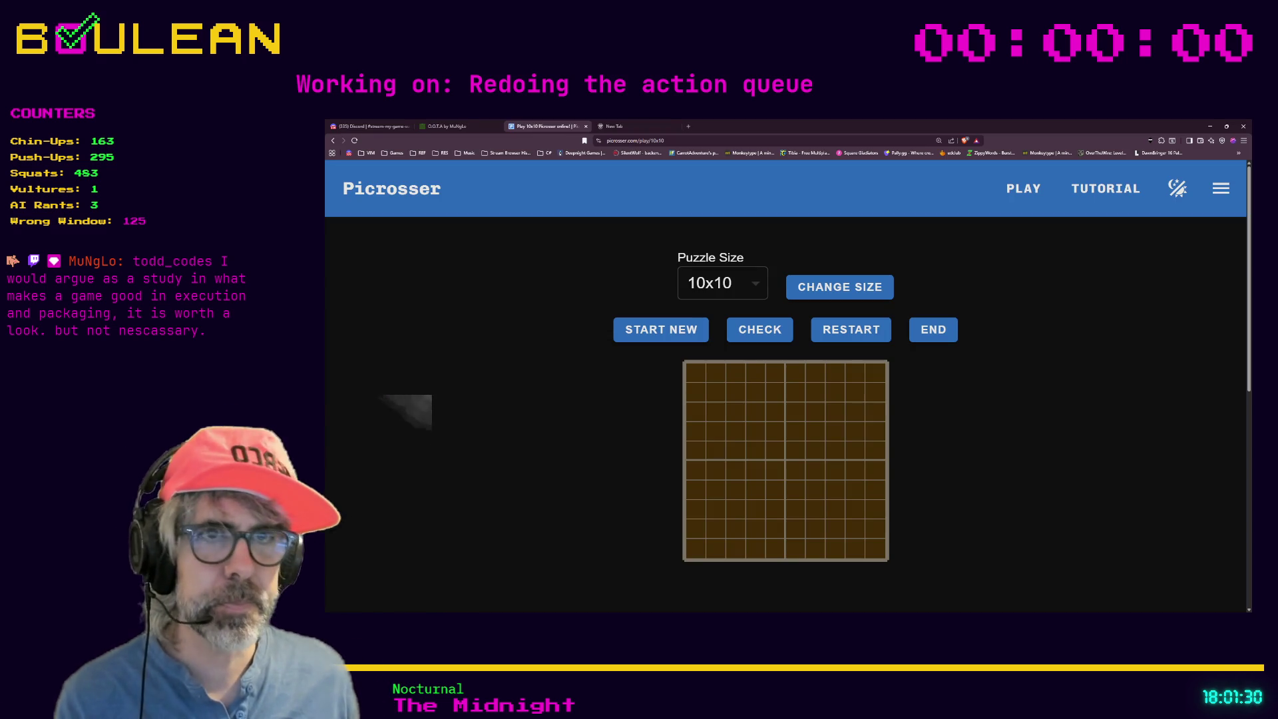
key(ctrl+t)
text(st)
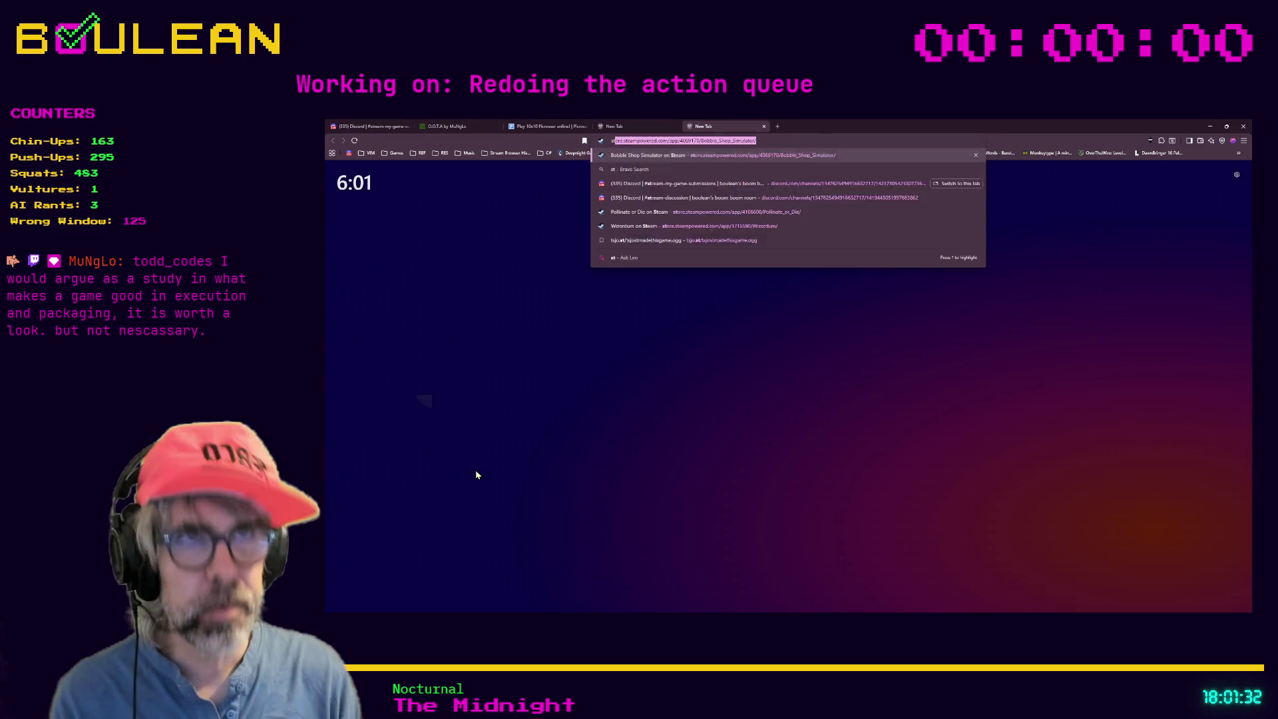
text(eam megabonk)
key(Return)
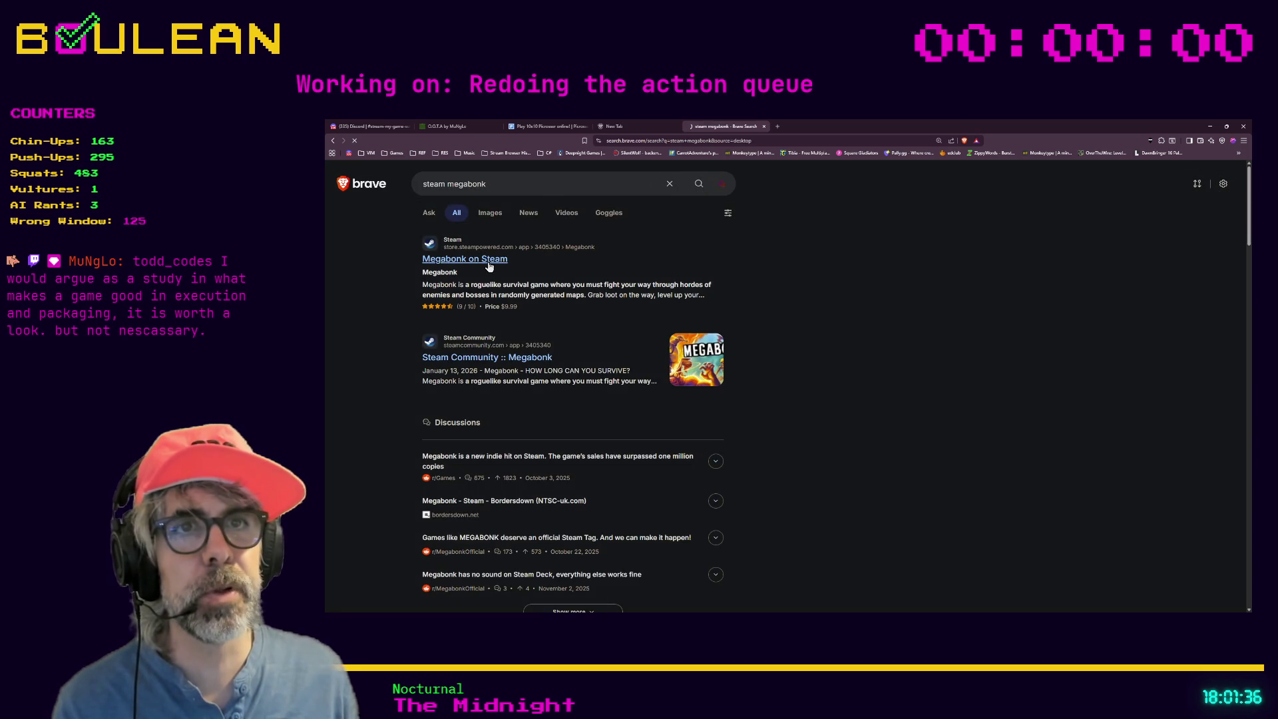
click(489, 263)
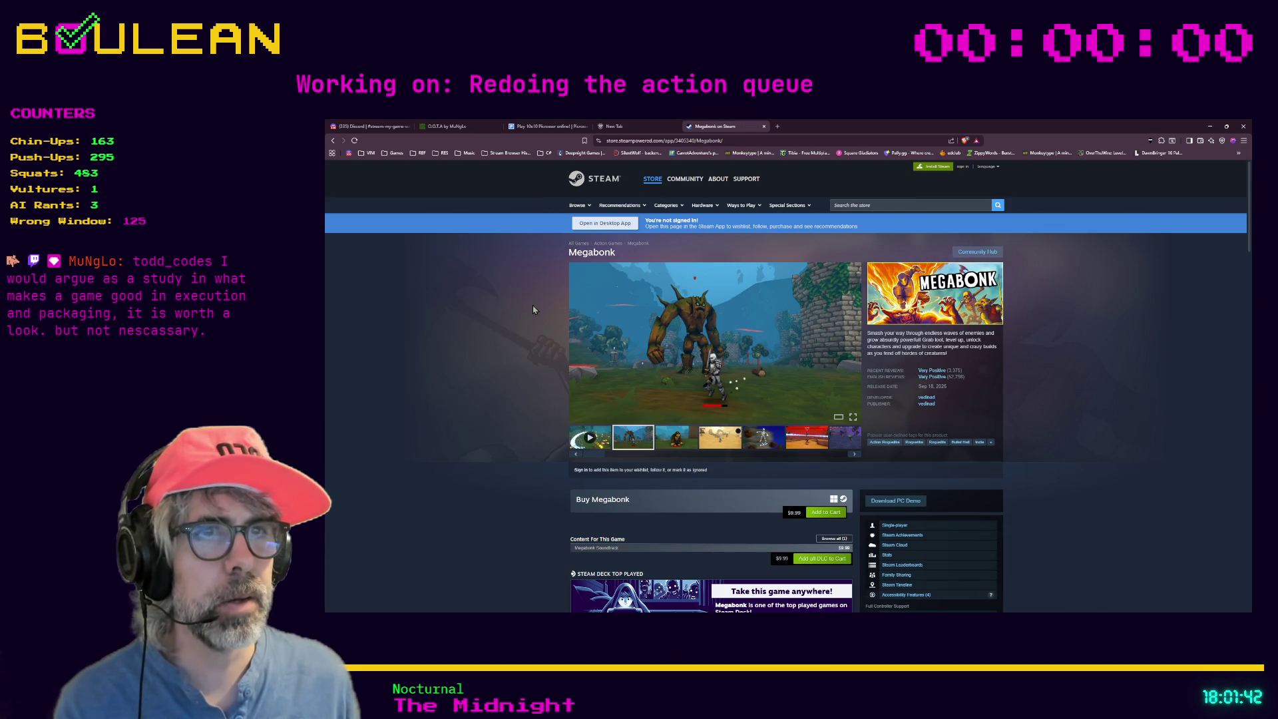
List developer vedinad's games, then browse the Megabonk store page and hide the browser.
mouse_move(936, 378)
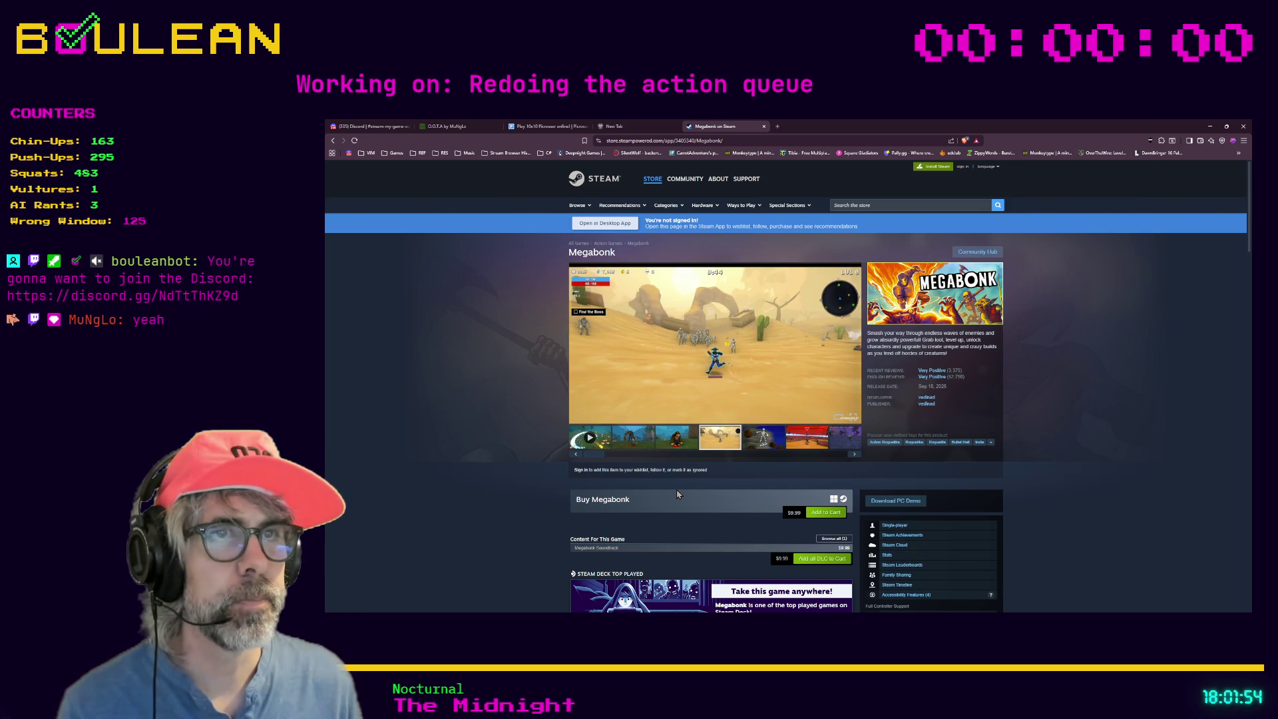
click(930, 399)
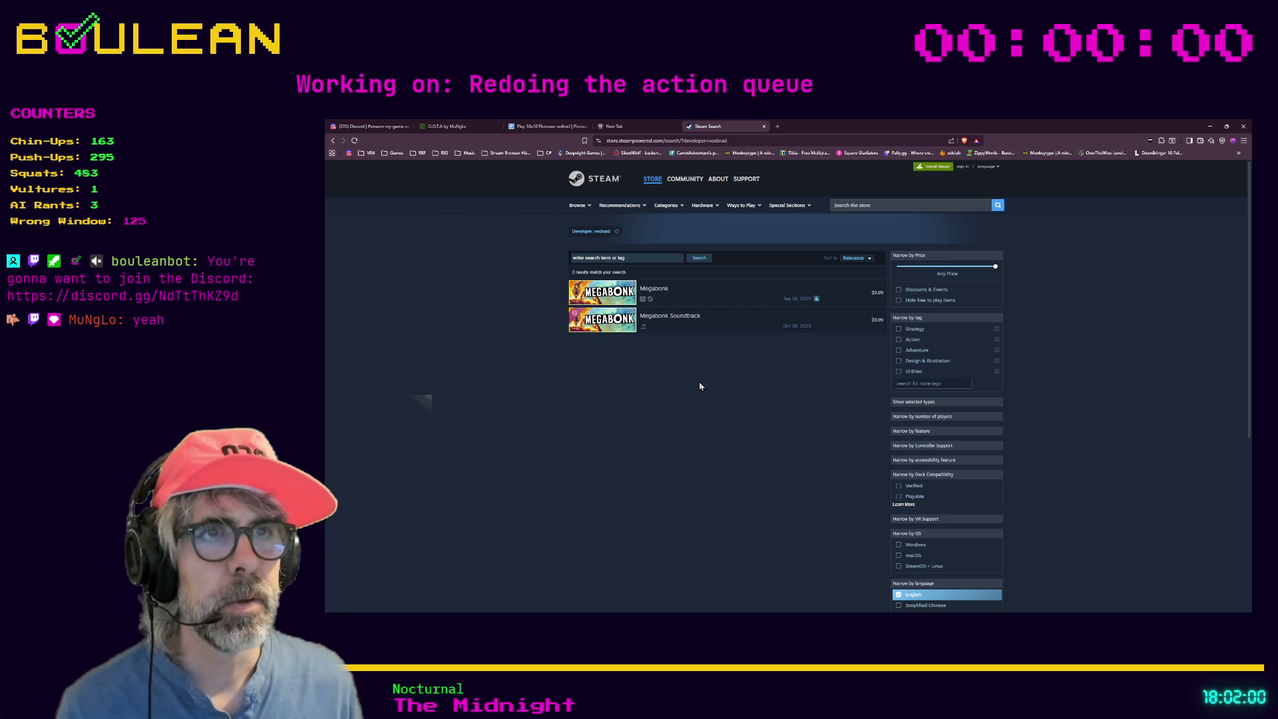
click(333, 141)
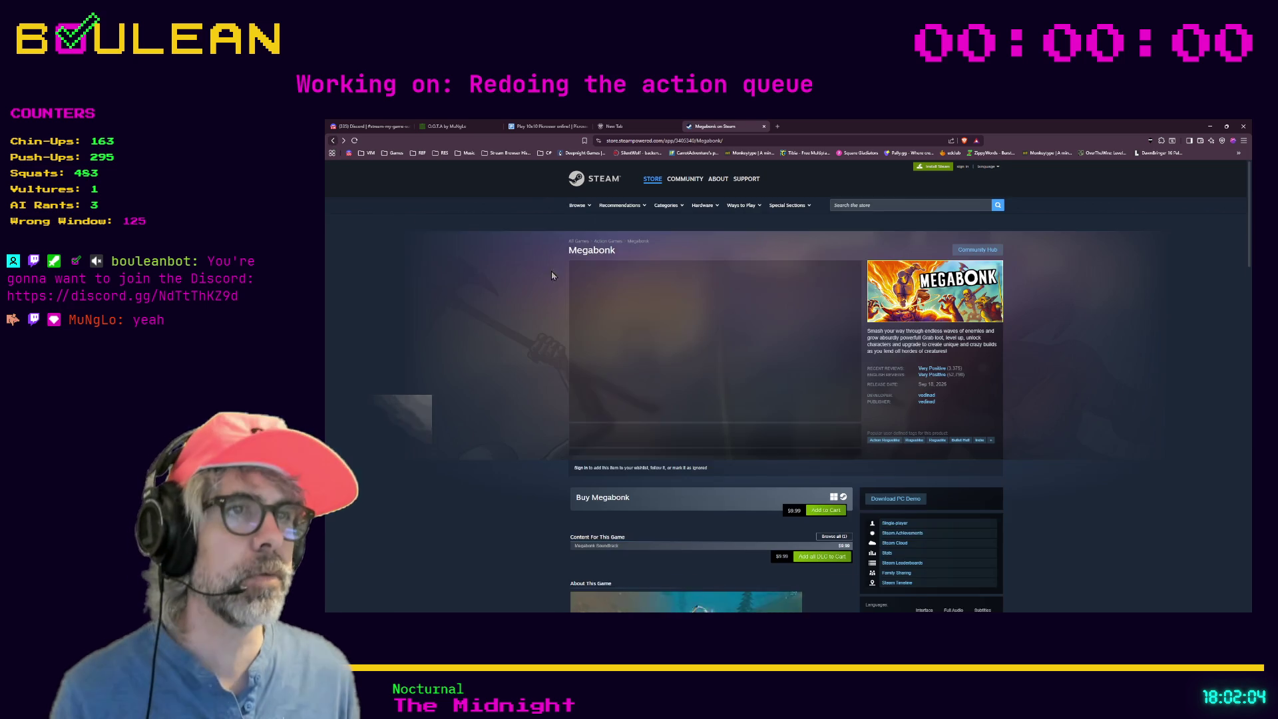
scroll(580, 391, down, 2)
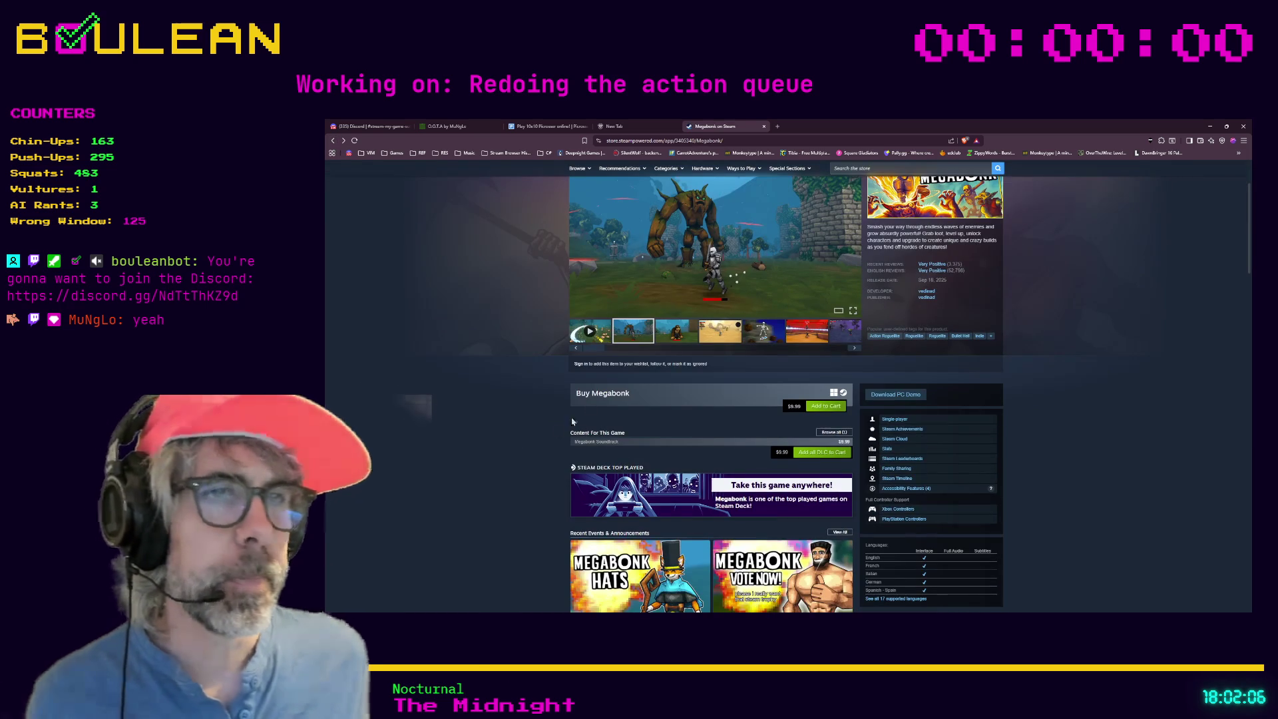
scroll(546, 386, down, 4)
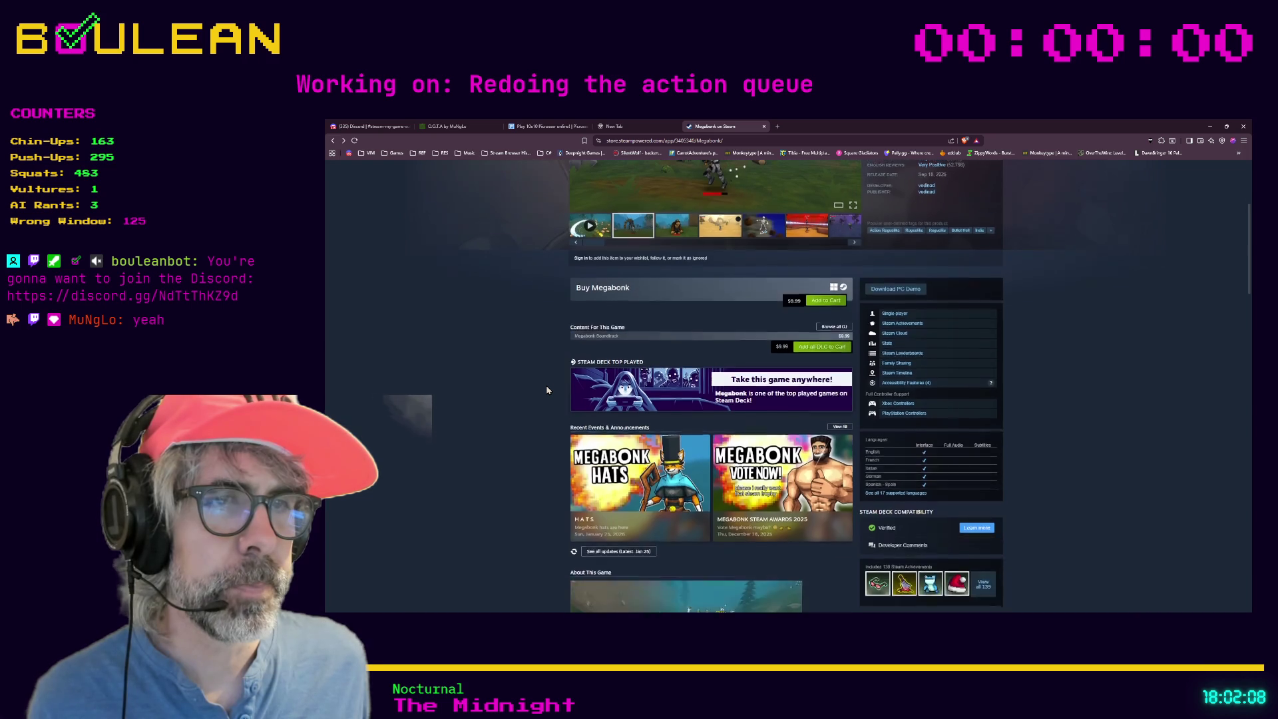
scroll(546, 391, down, 1)
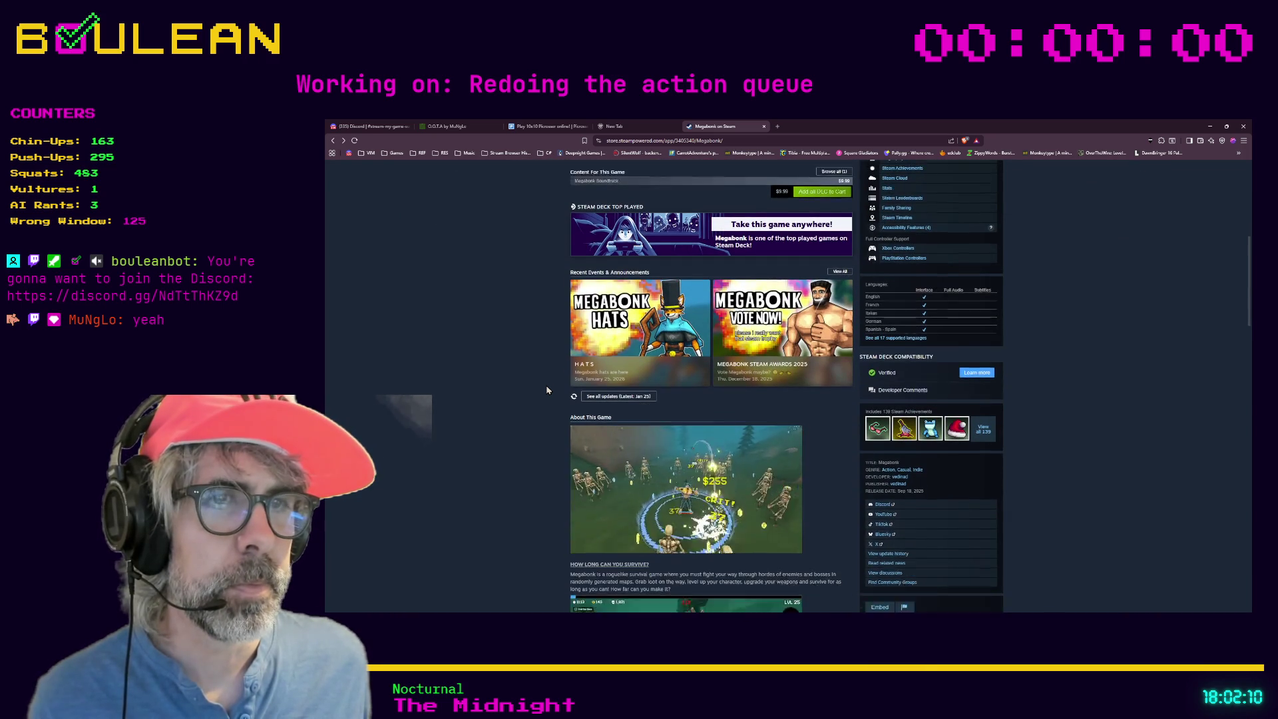
scroll(546, 390, down, 2)
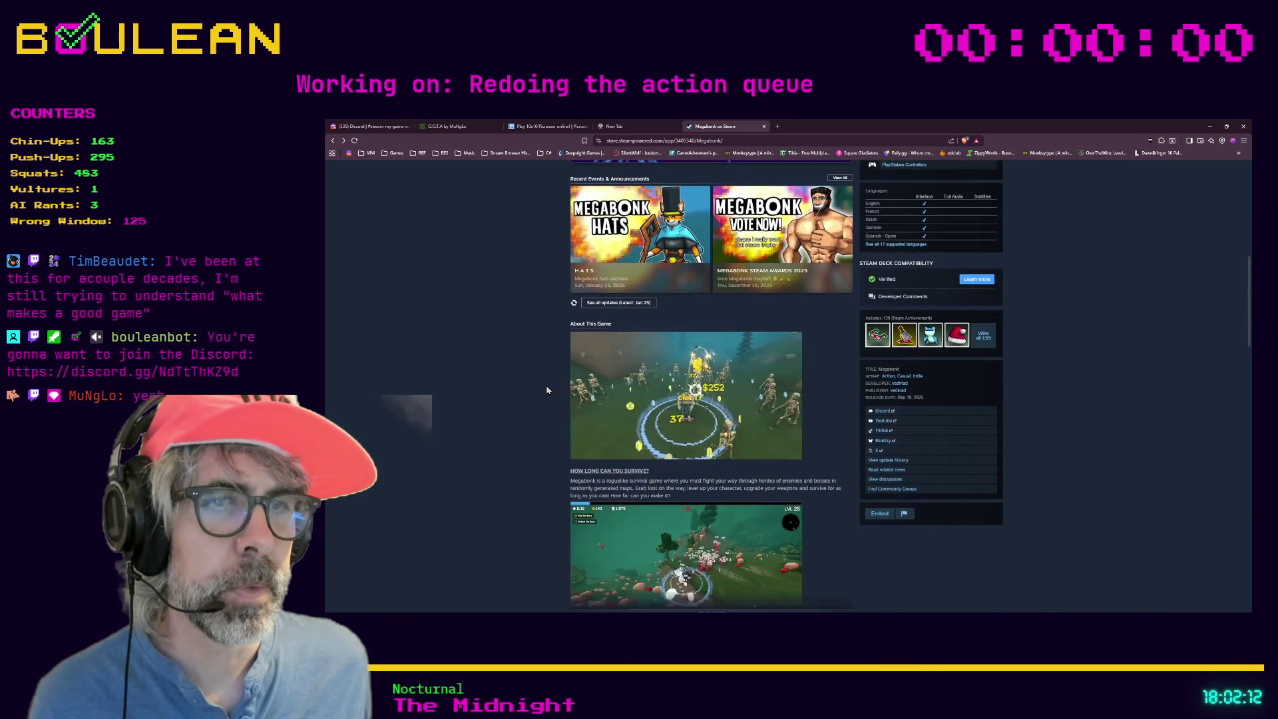
scroll(547, 390, up, 3)
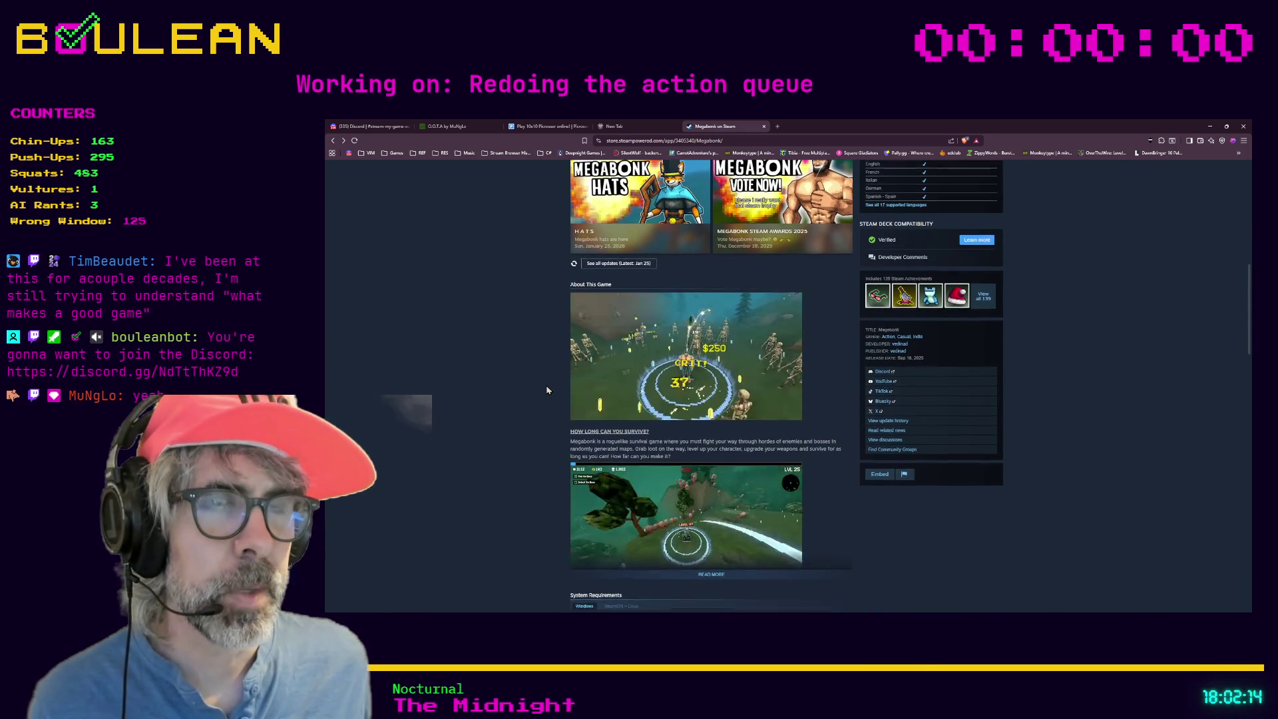
scroll(547, 390, up, 7)
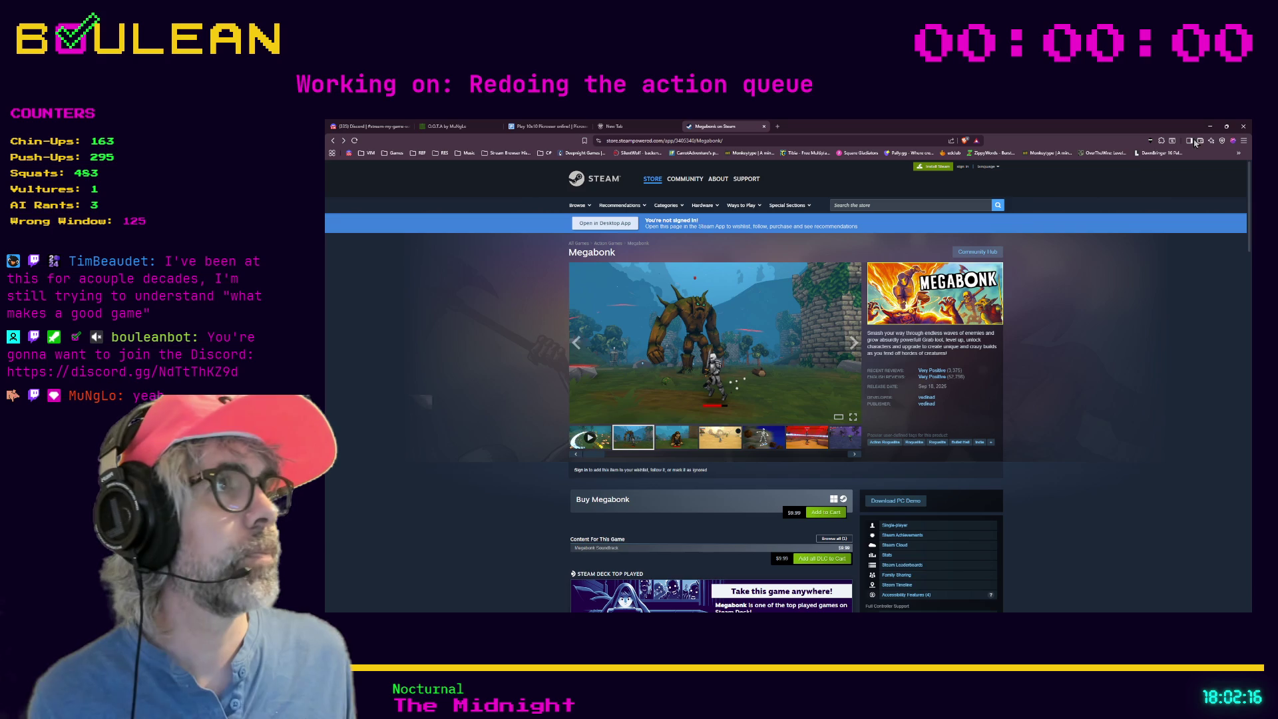
click(1212, 127)
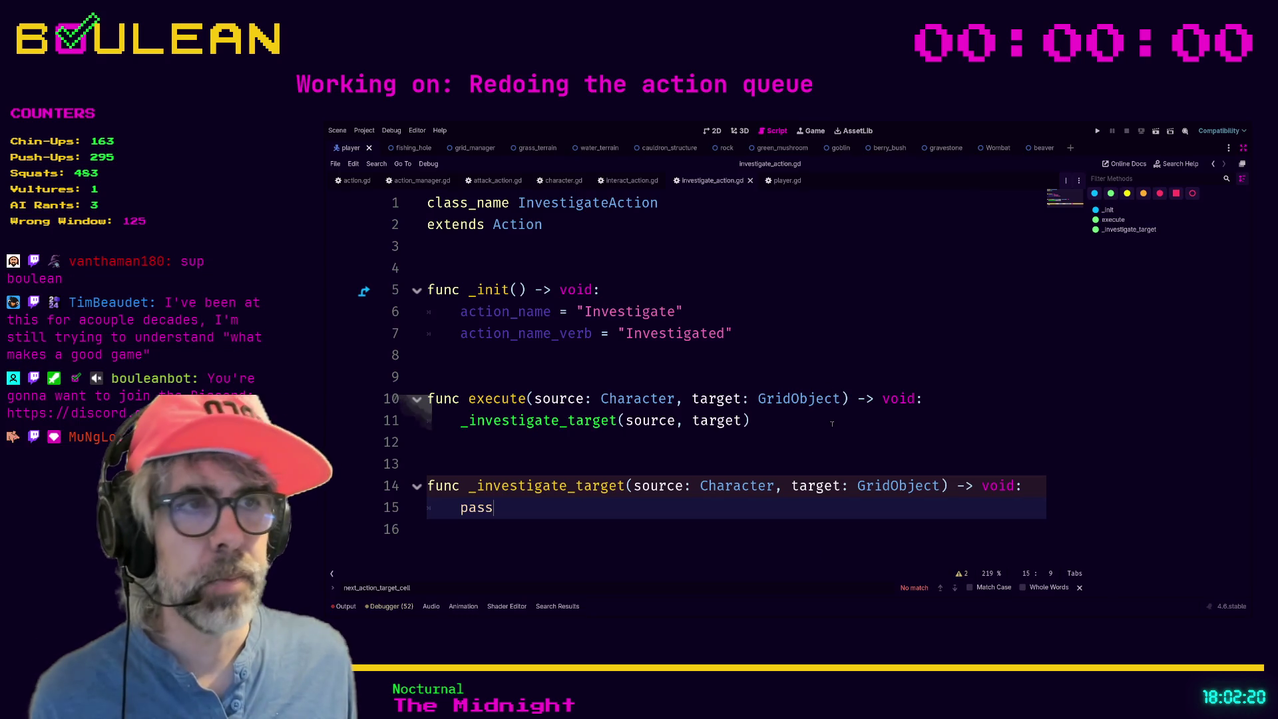
Place the caret on lines 11 and 15, then review player.gd around line 386.
click(832, 424)
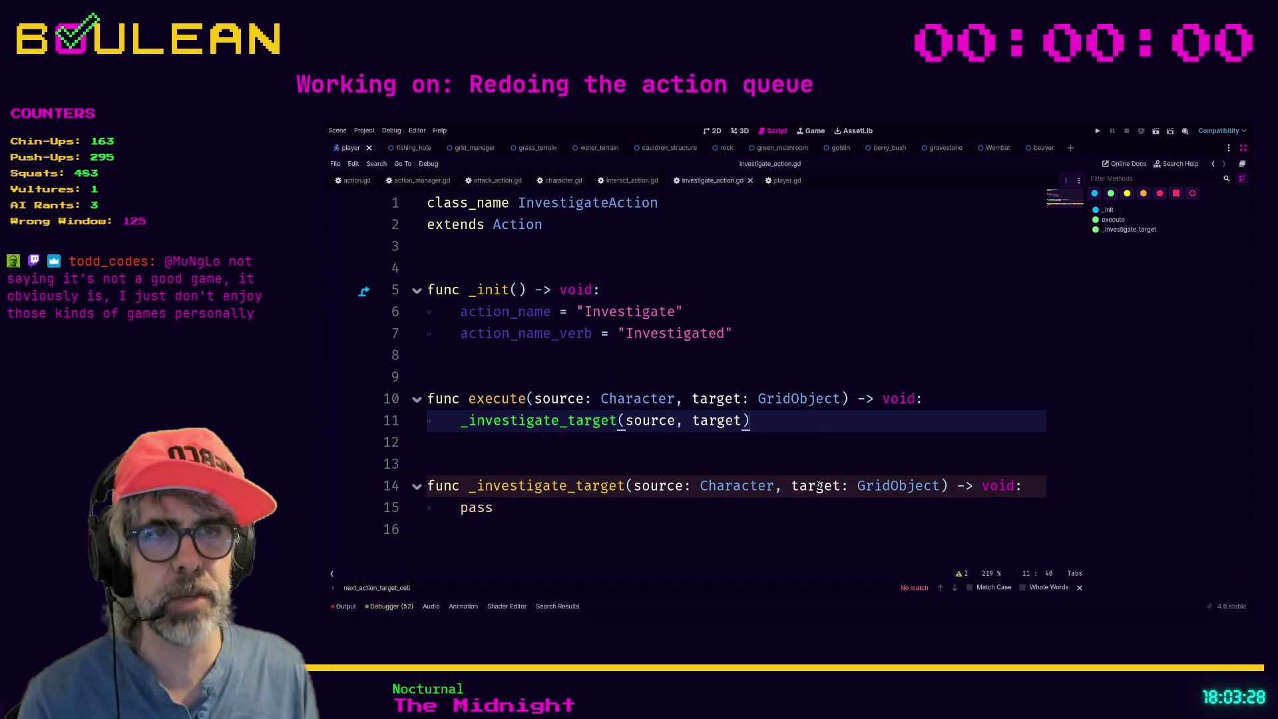
click(615, 517)
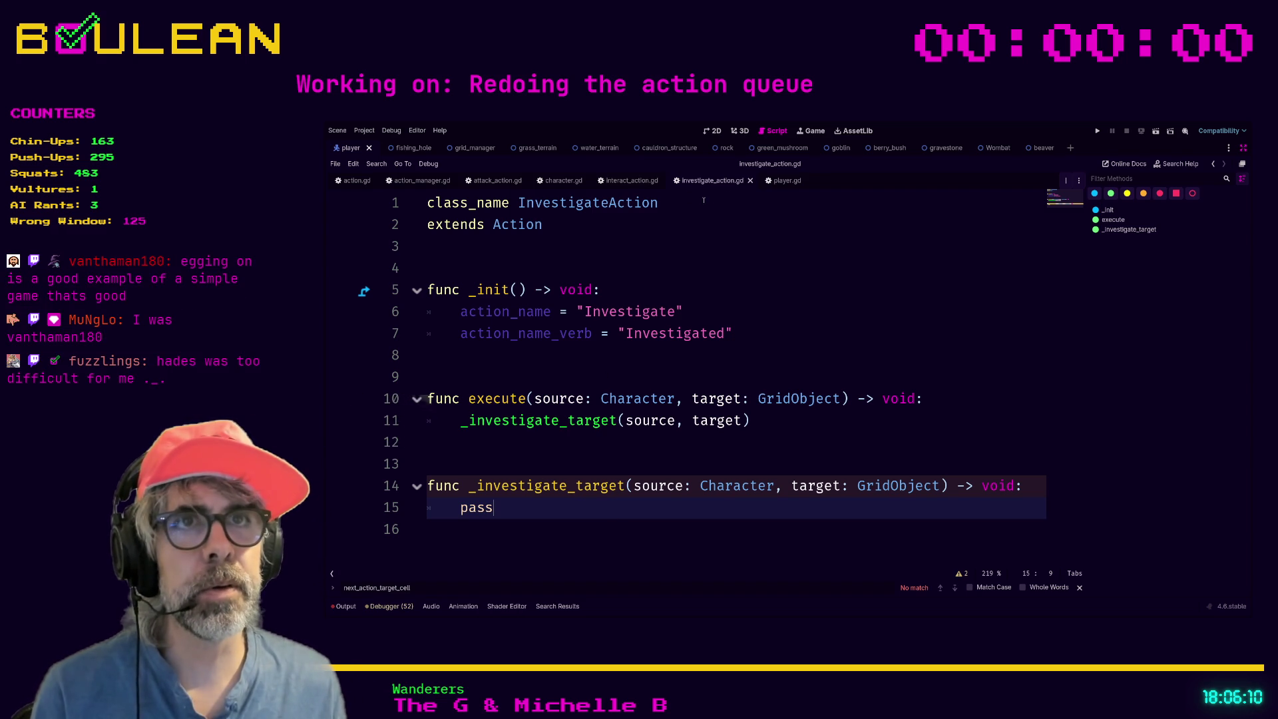
click(785, 180)
click(773, 394)
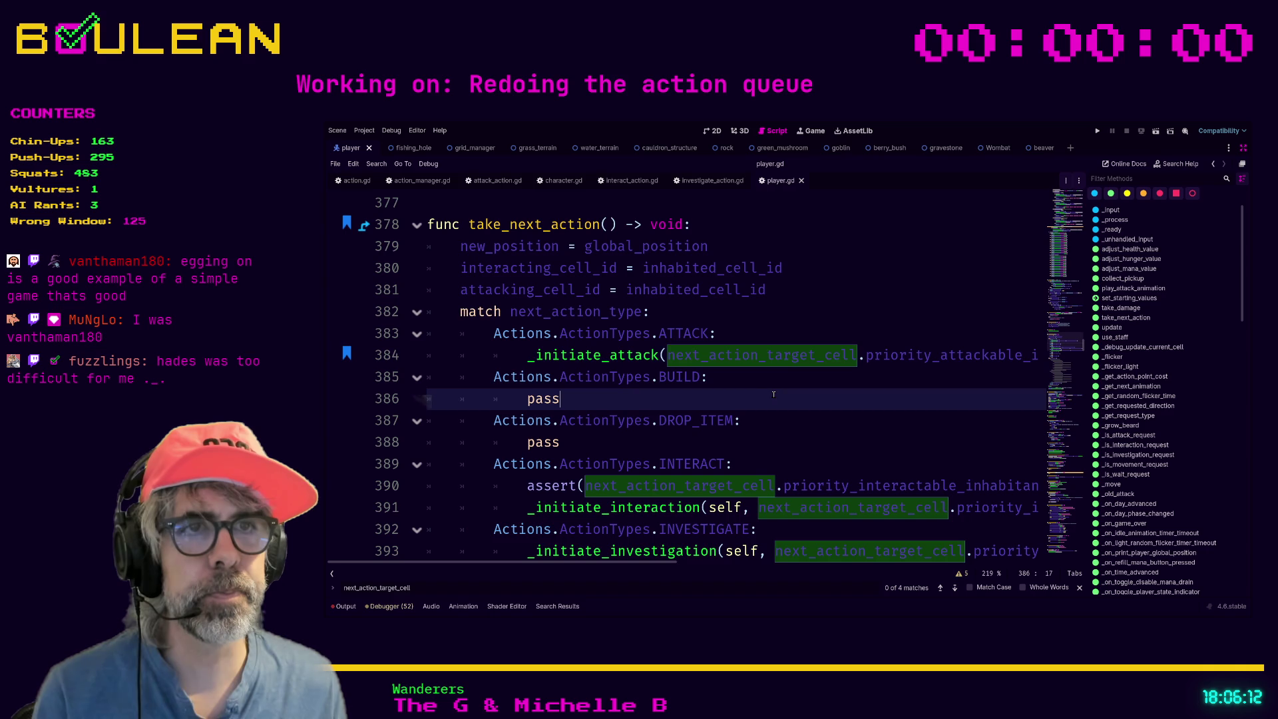
scroll(752, 374, down, 6)
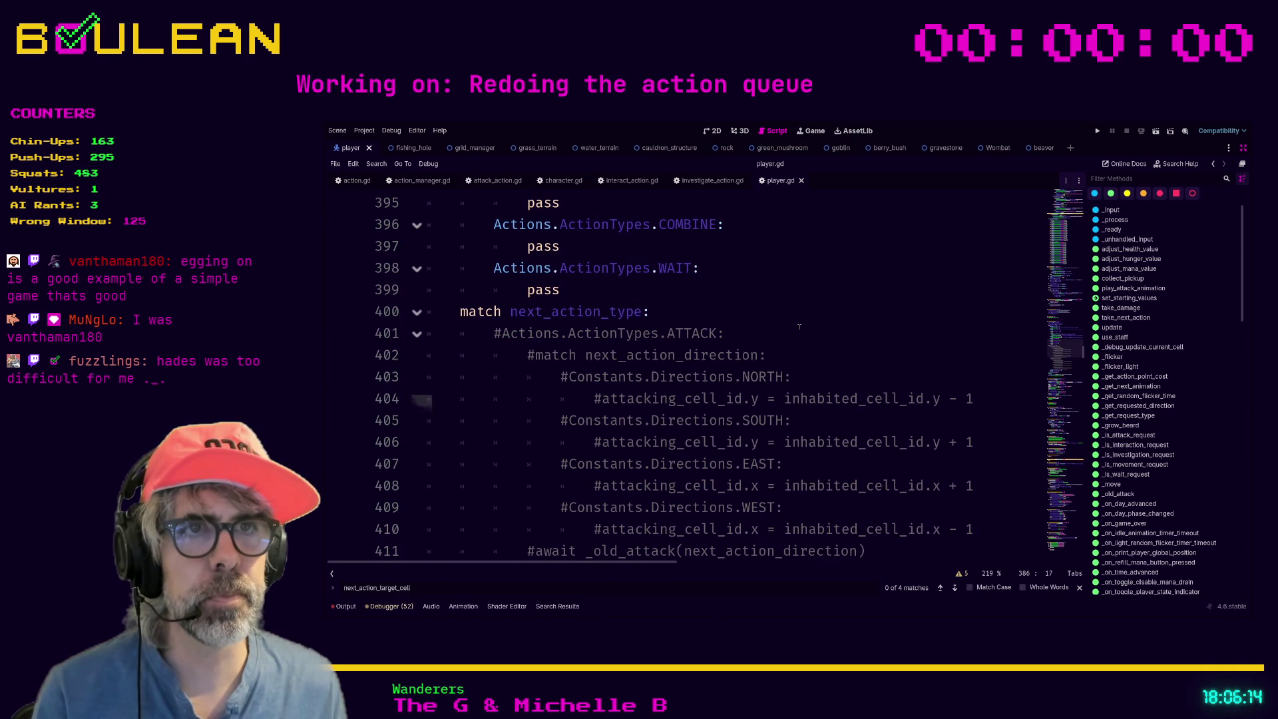
scroll(799, 326, down, 5)
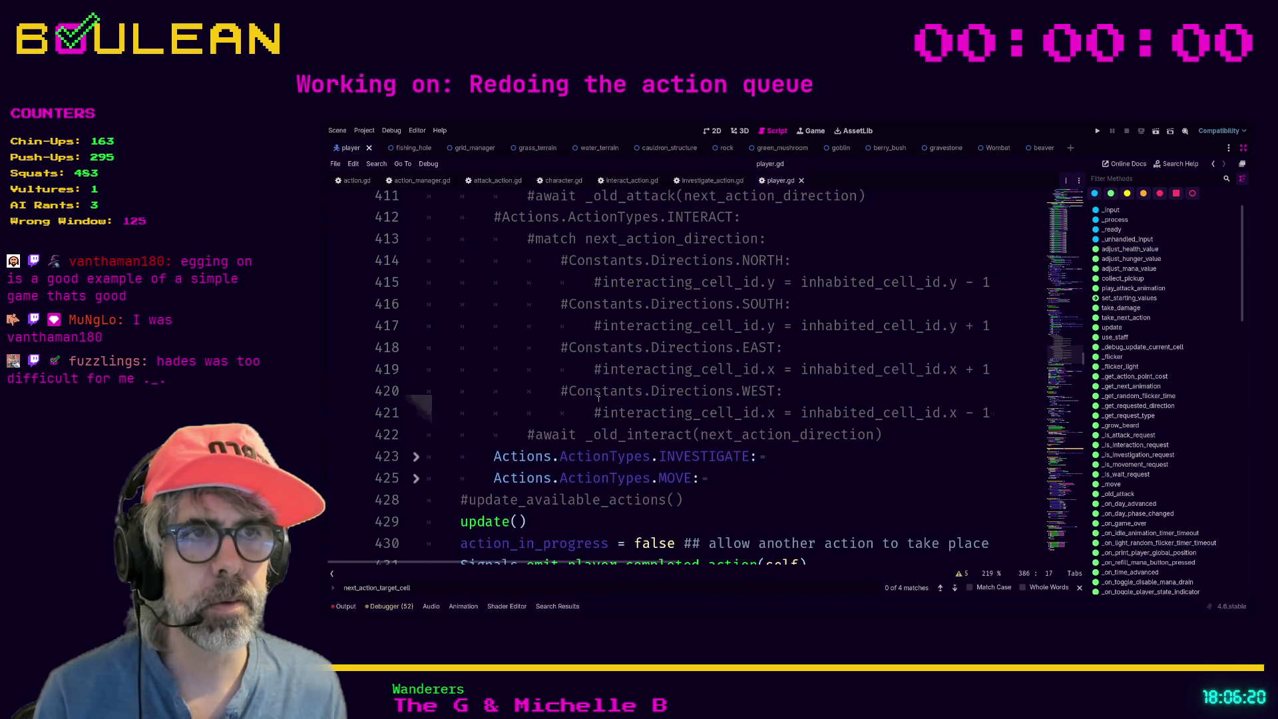
scroll(563, 391, up, 2)
scroll(563, 391, up, 2)
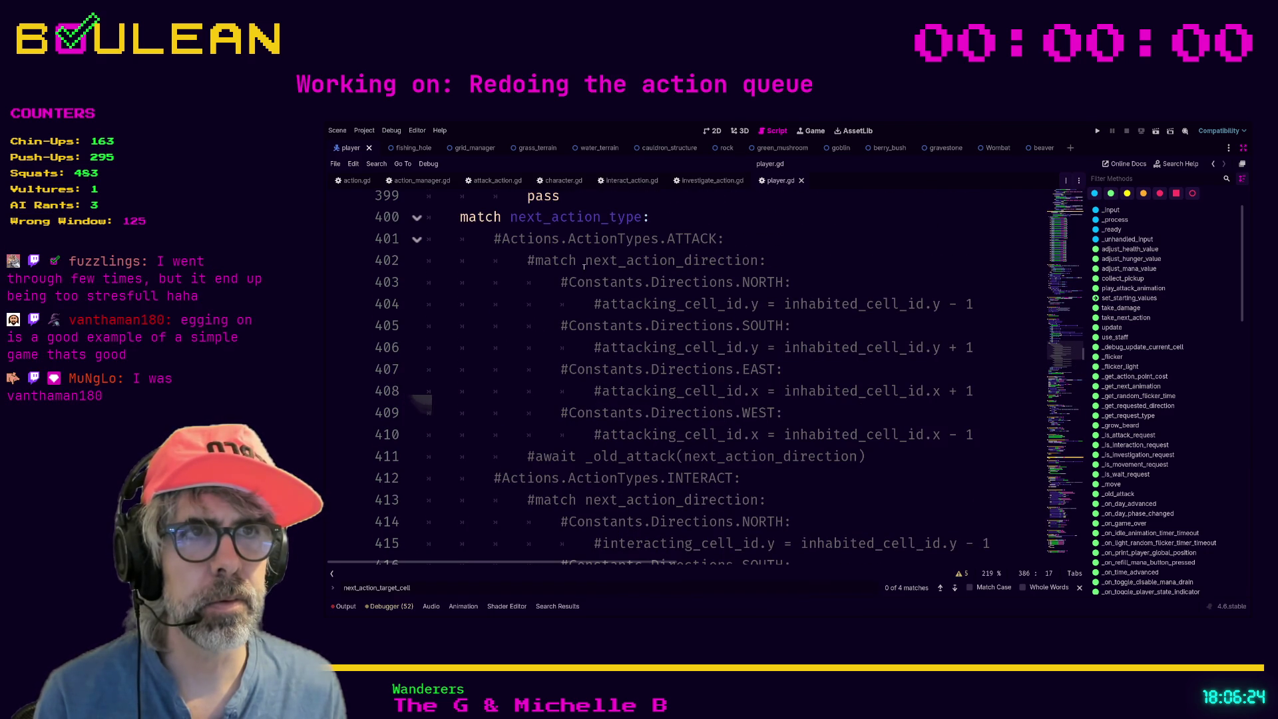
scroll(563, 274, down, 3)
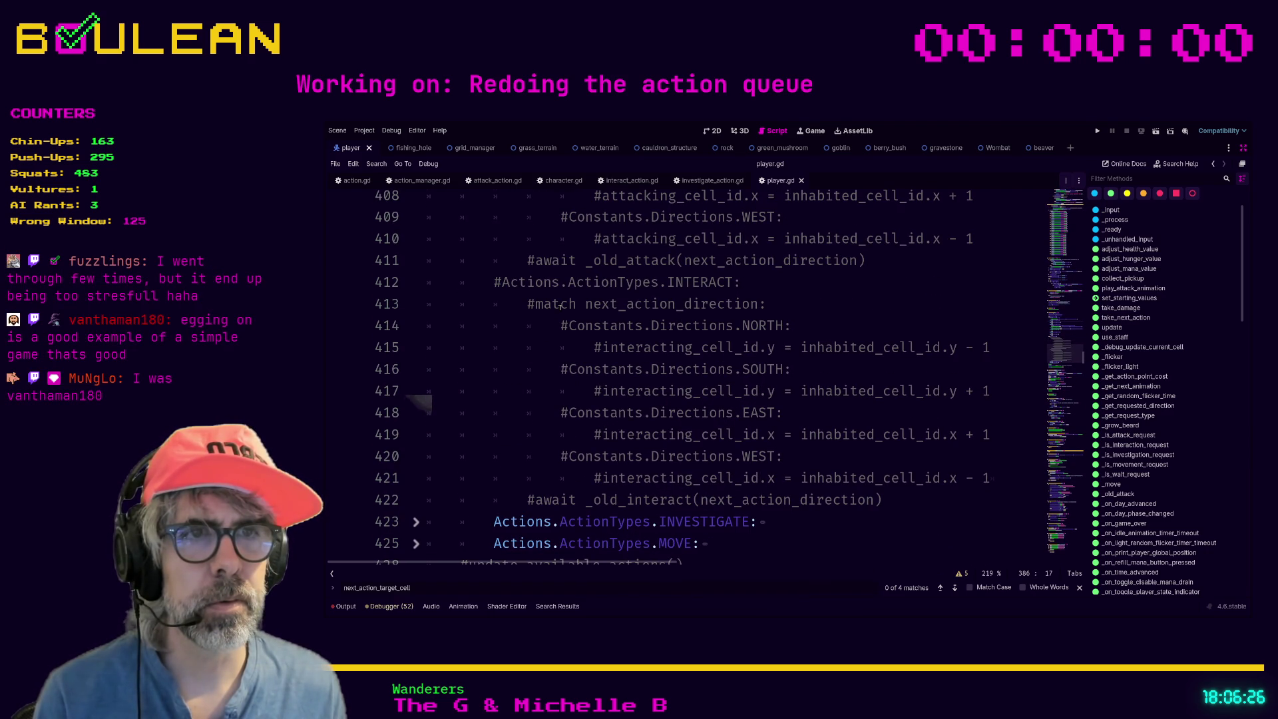
scroll(561, 305, down, 4)
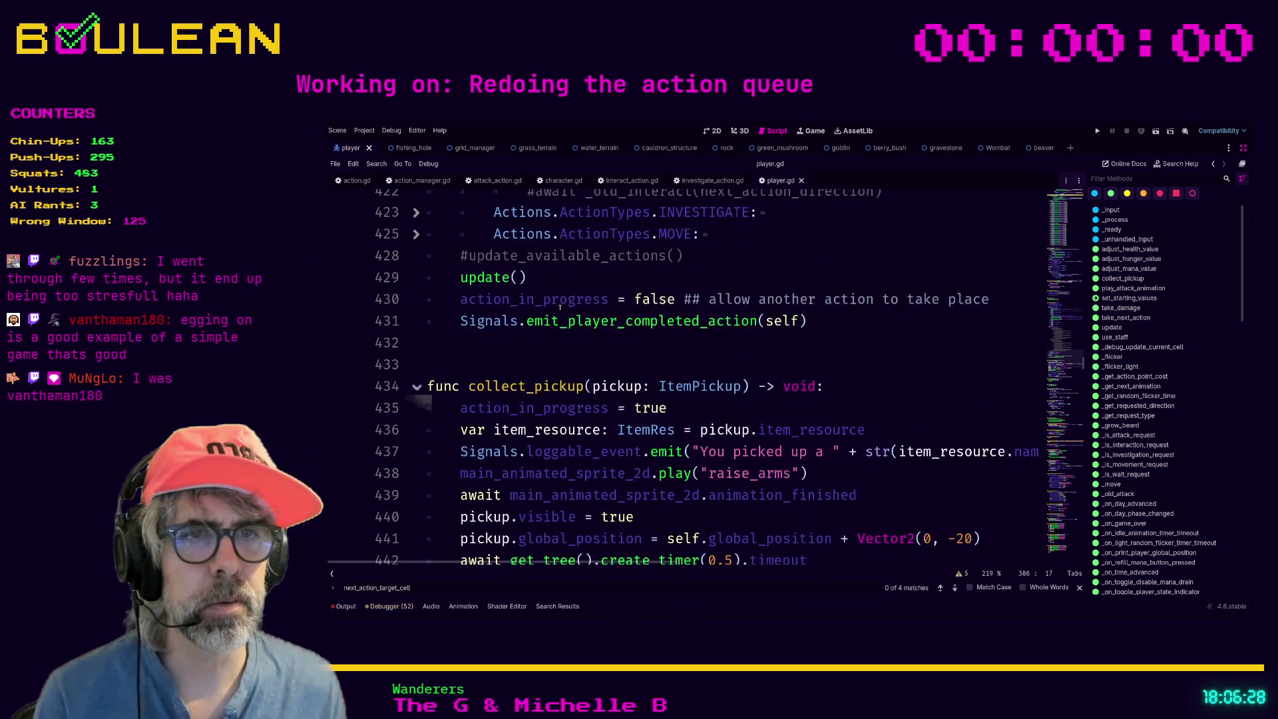
scroll(560, 306, up, 7)
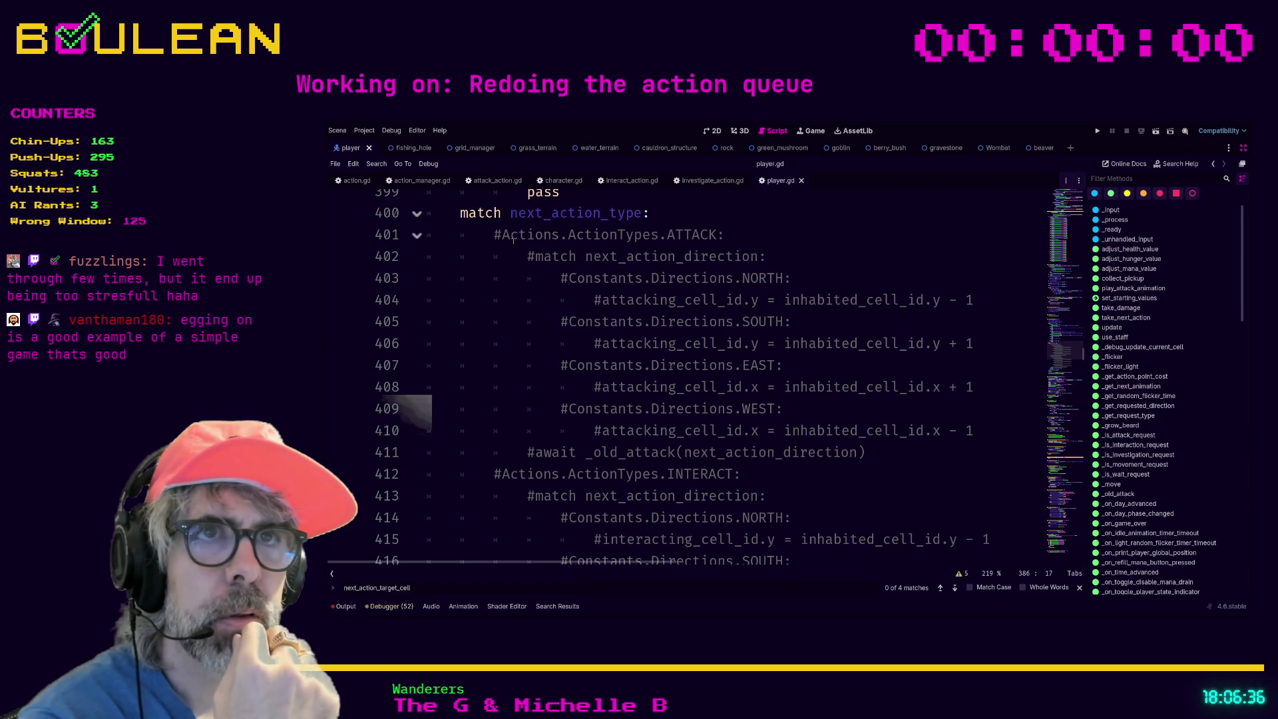
scroll(499, 278, up, 1)
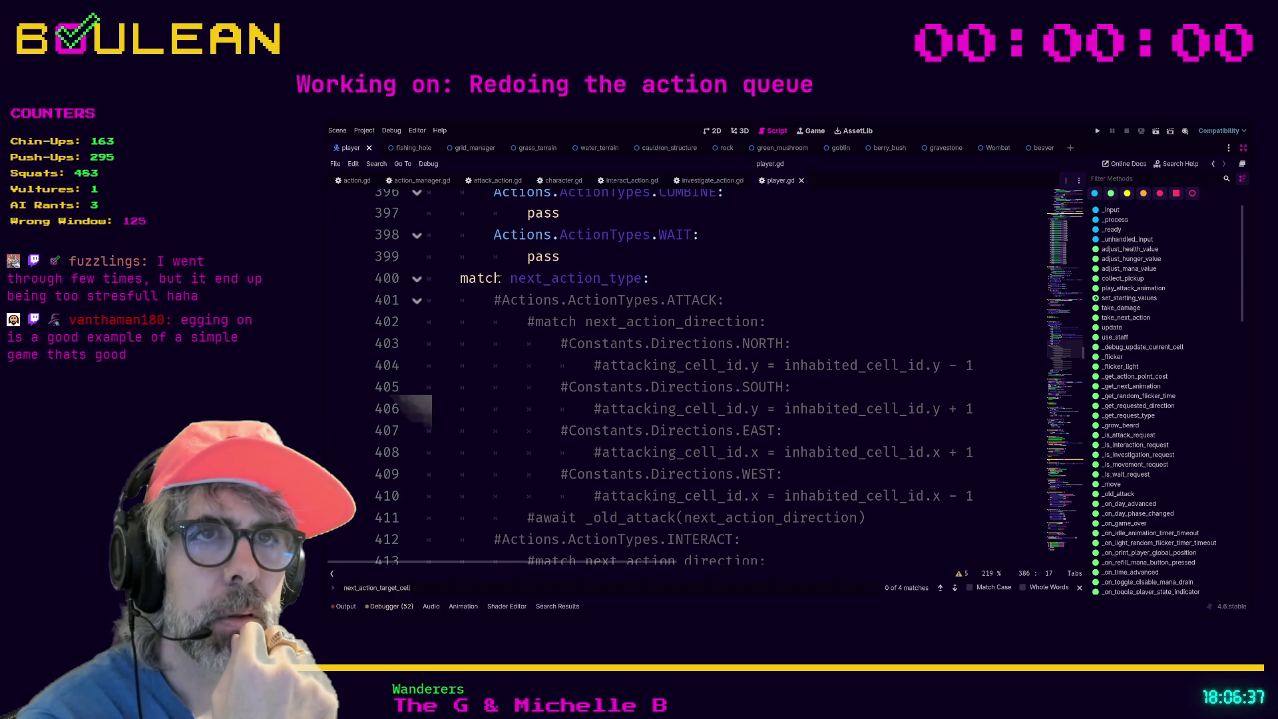
Collapse and re-expand the commented ATTACK block at line 401, then go to line 417.
click(418, 301)
click(417, 301)
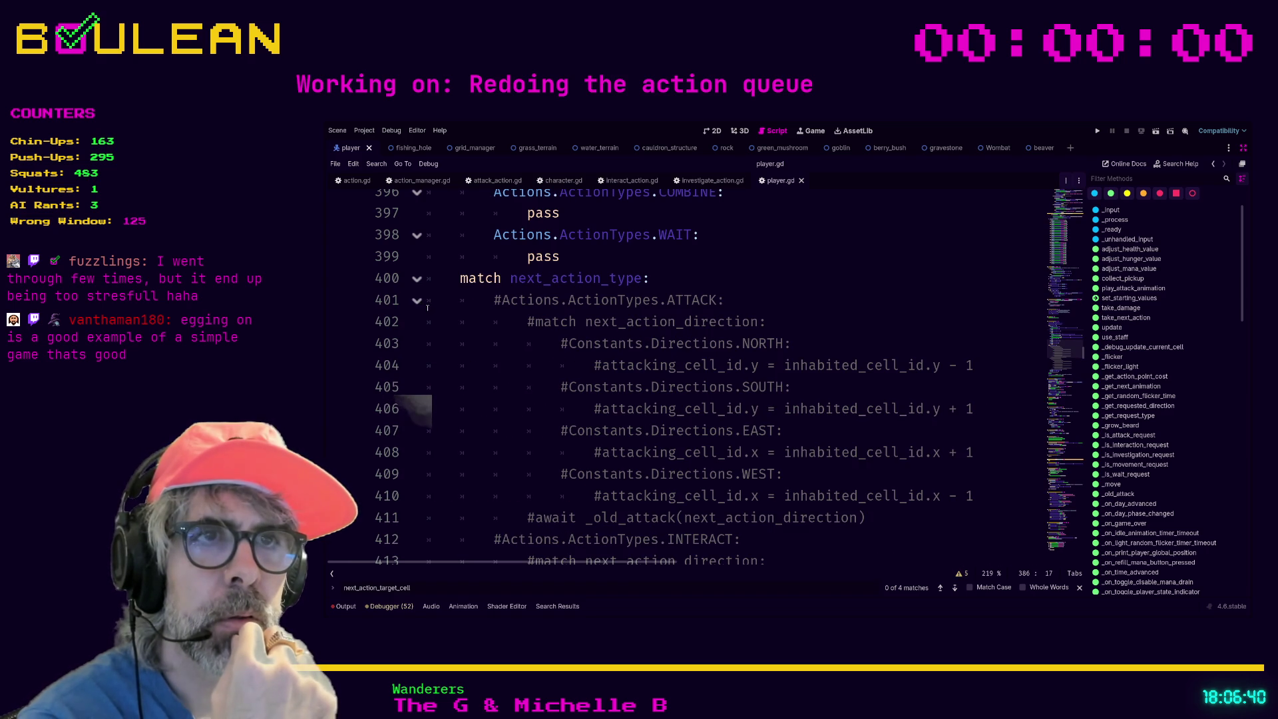
drag(547, 307, 527, 321)
scroll(526, 320, down, 2)
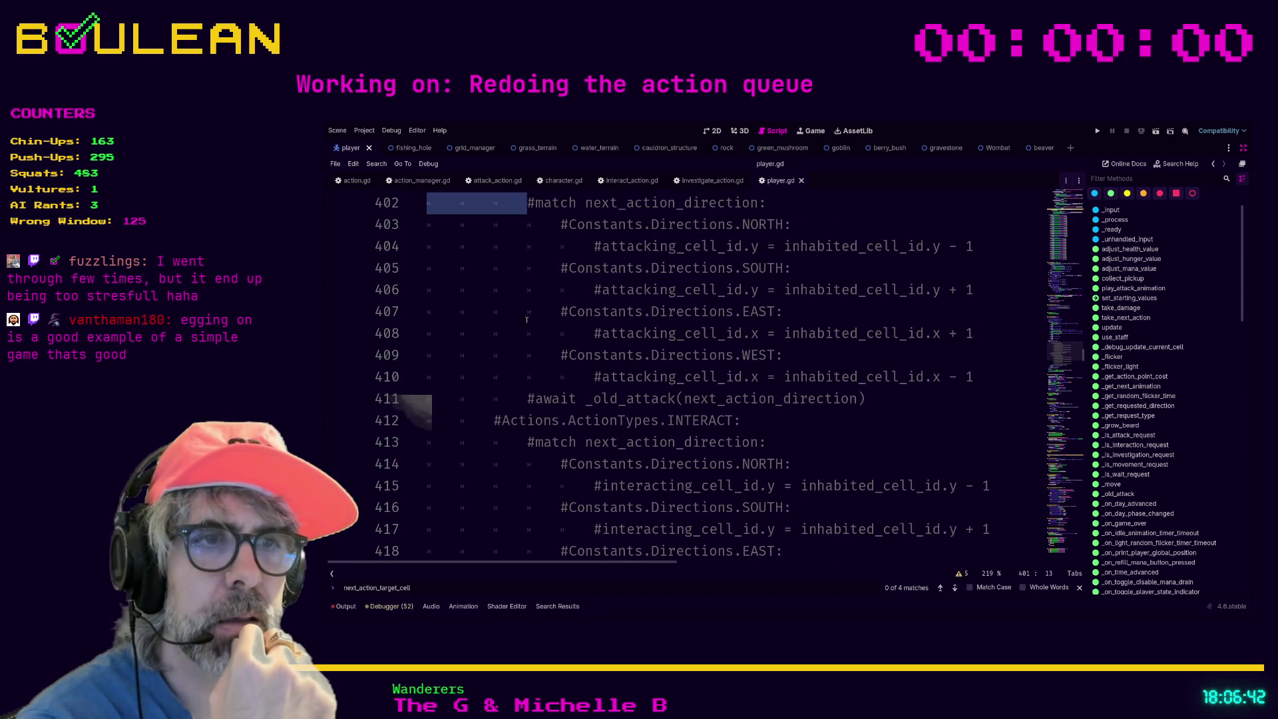
scroll(530, 380, down, 2)
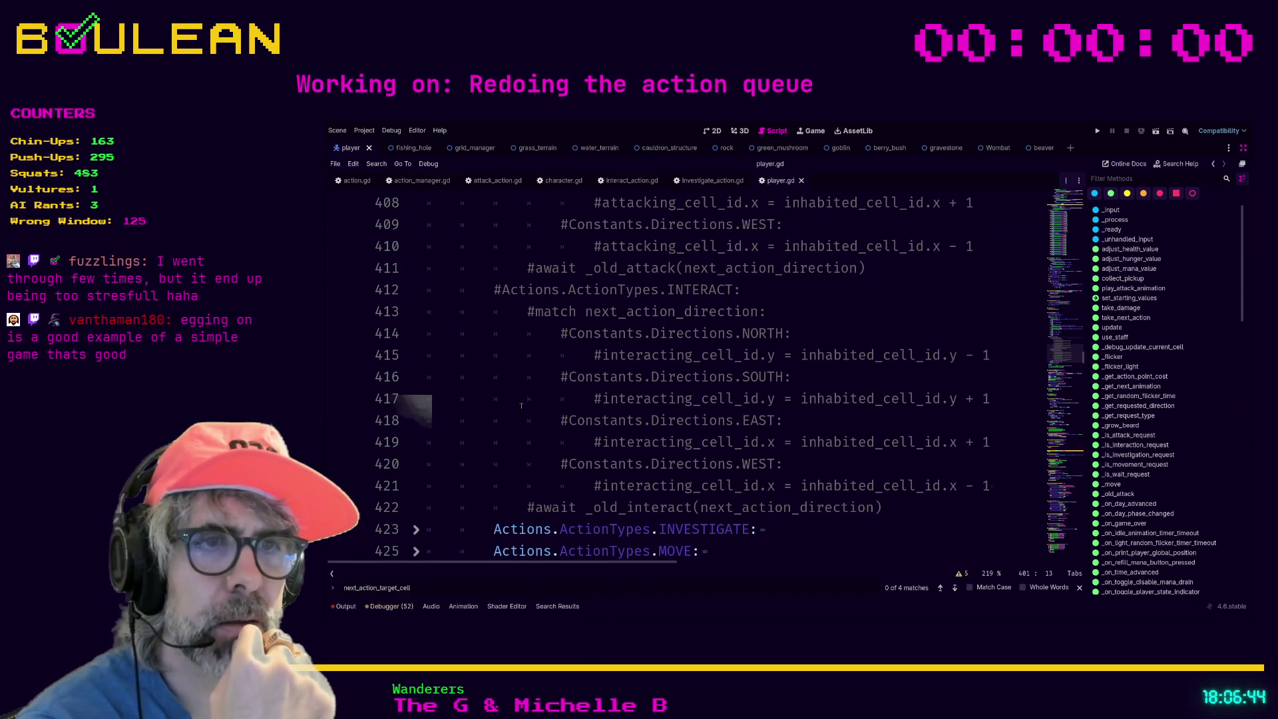
click(517, 405)
scroll(517, 405, down, 2)
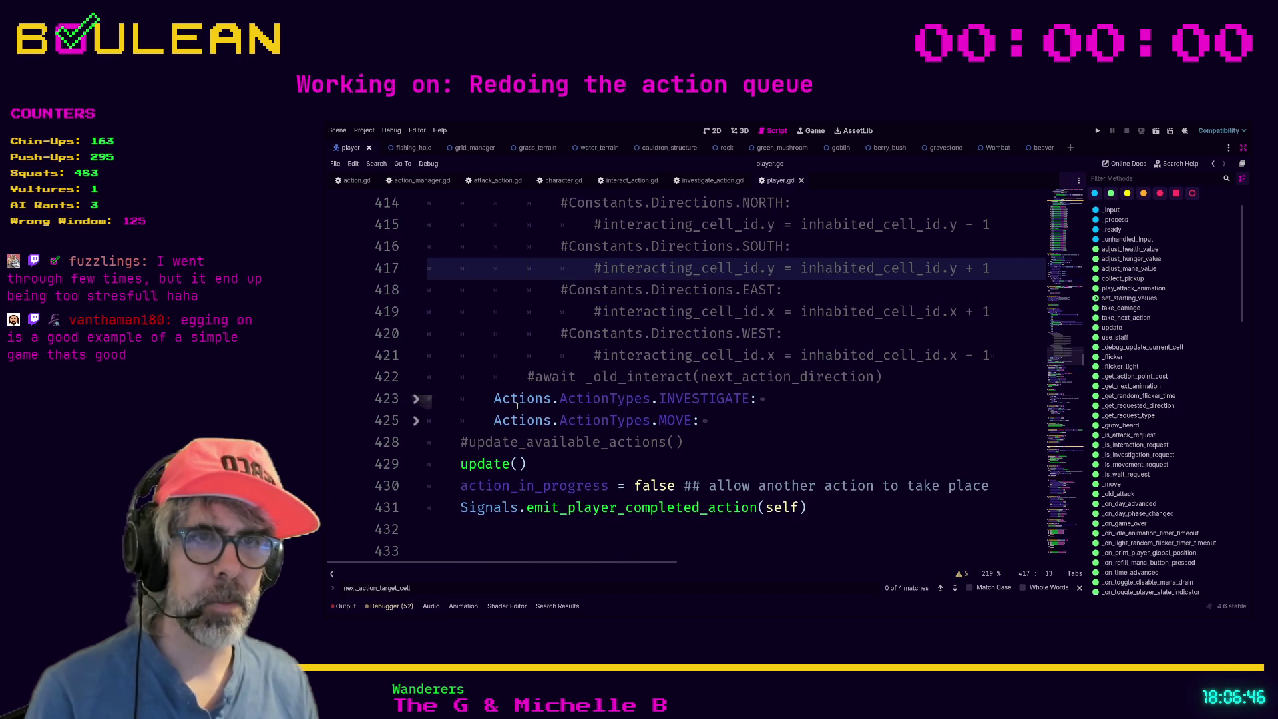
Expand the INVESTIGATE case at line 423 and delete its commented update_available_actions line.
click(416, 400)
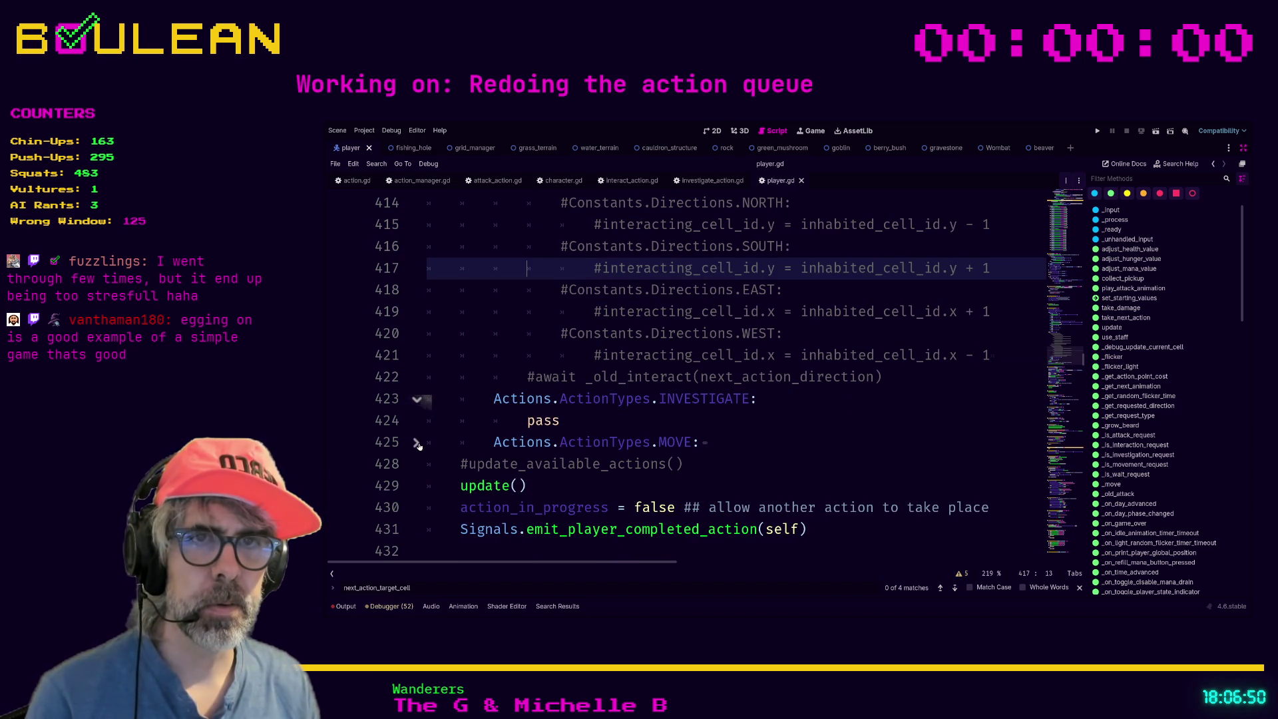
click(462, 466)
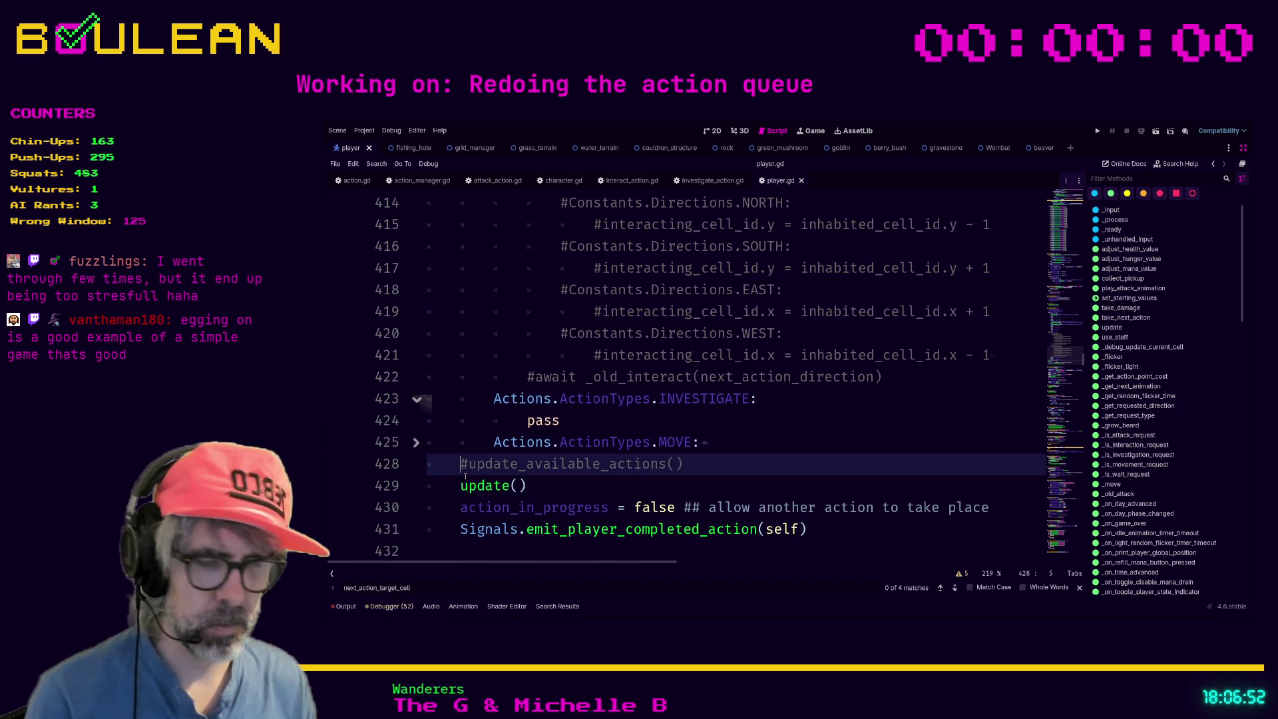
key(ctrl+shift+k)
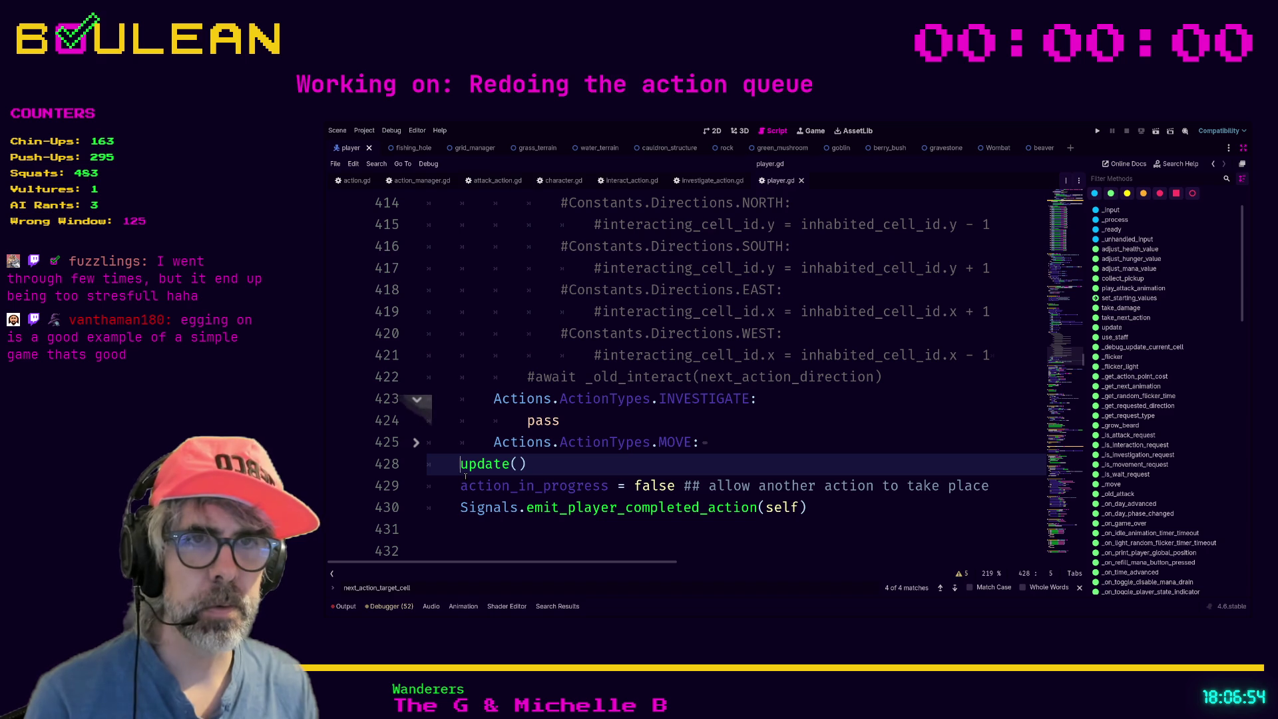
key(Up)
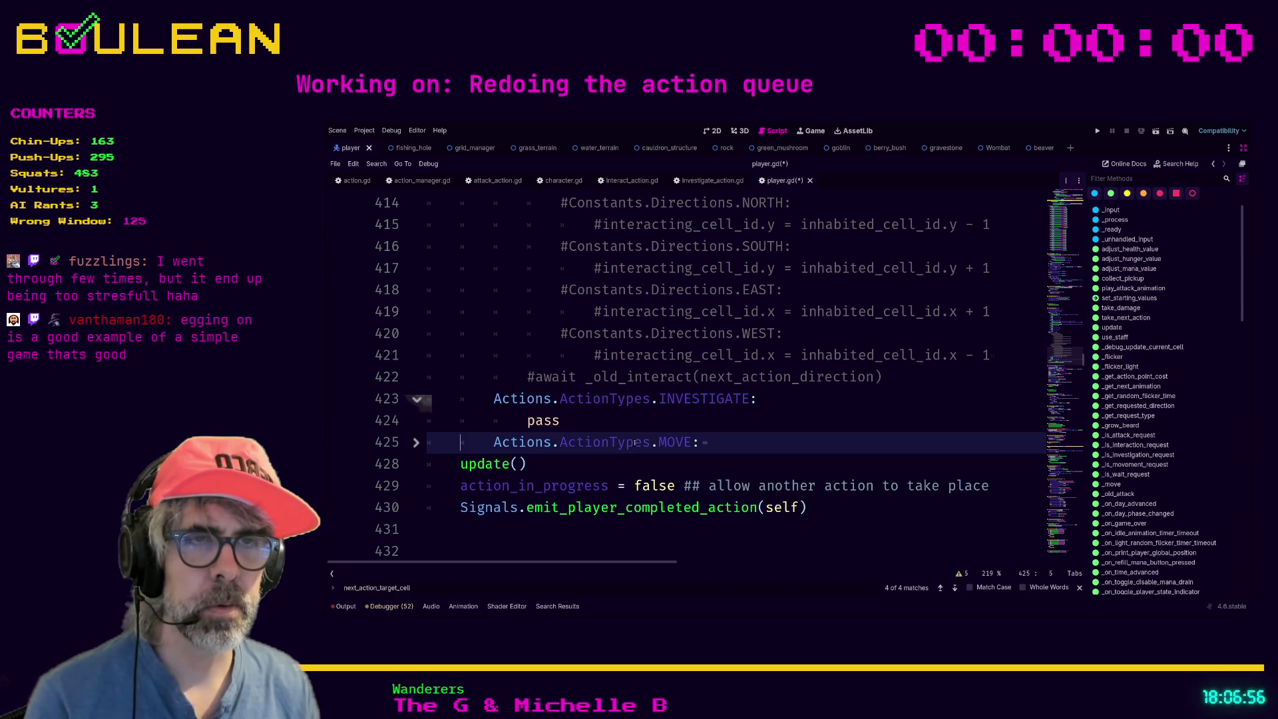
scroll(675, 434, up, 2)
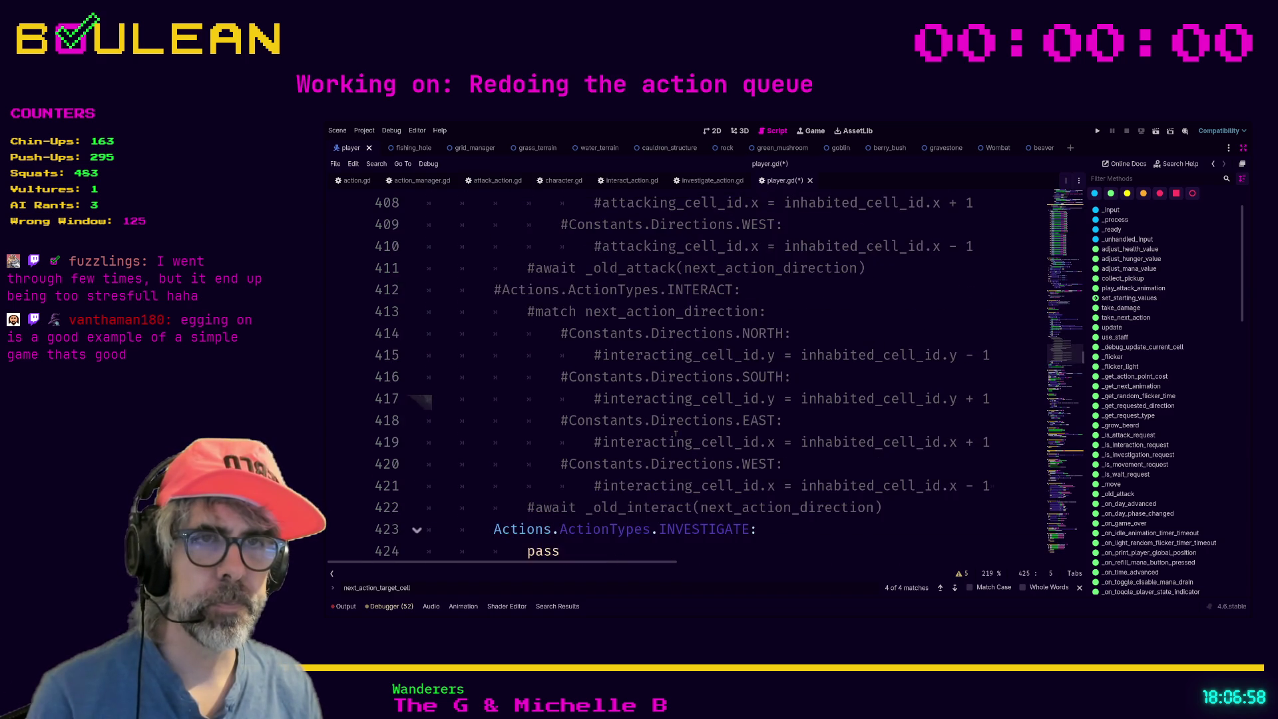
scroll(675, 433, down, 1)
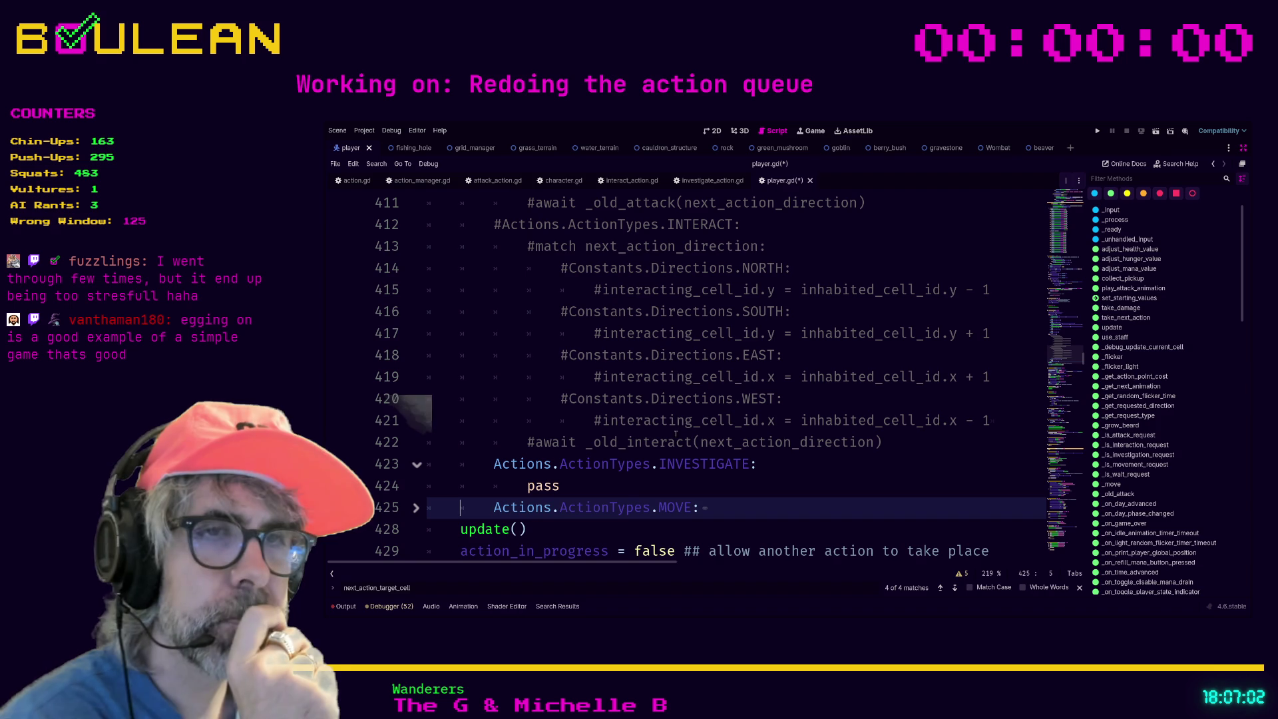
click(675, 486)
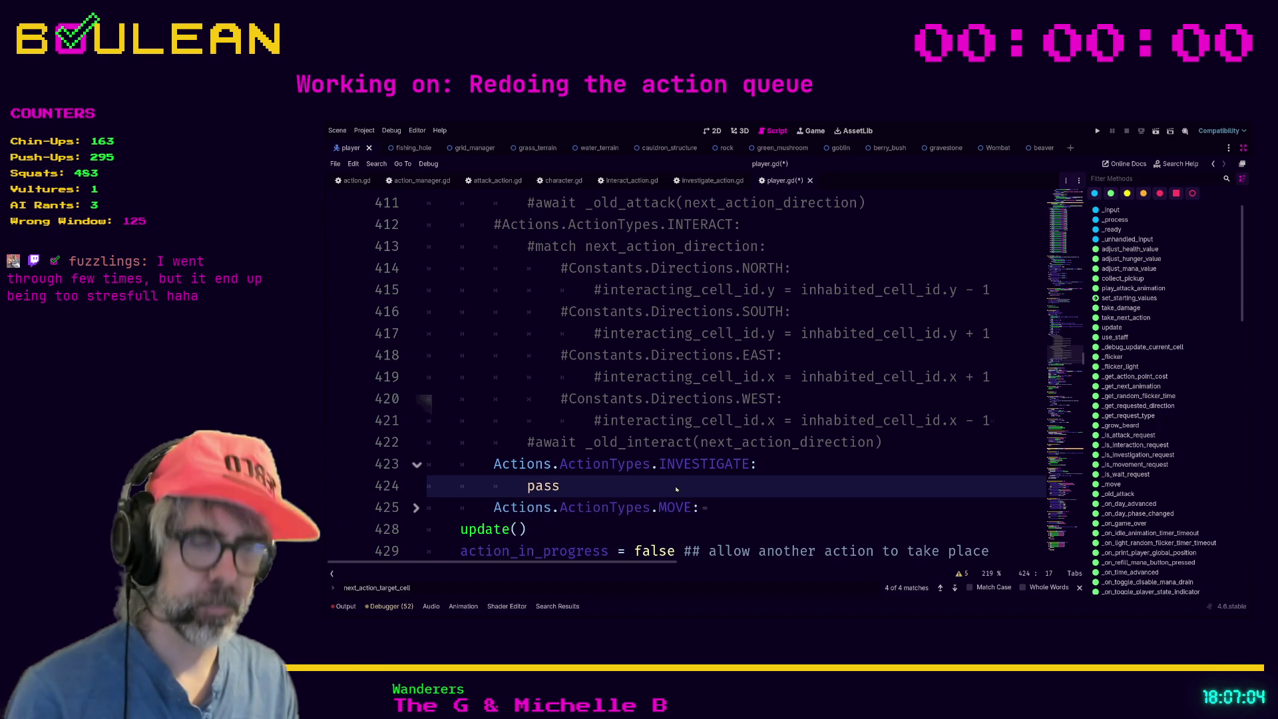
From the INVESTIGATE matches, view the INVESTIGATE case and can_investigate check in action_validator.gd.
key(ctrl+j)
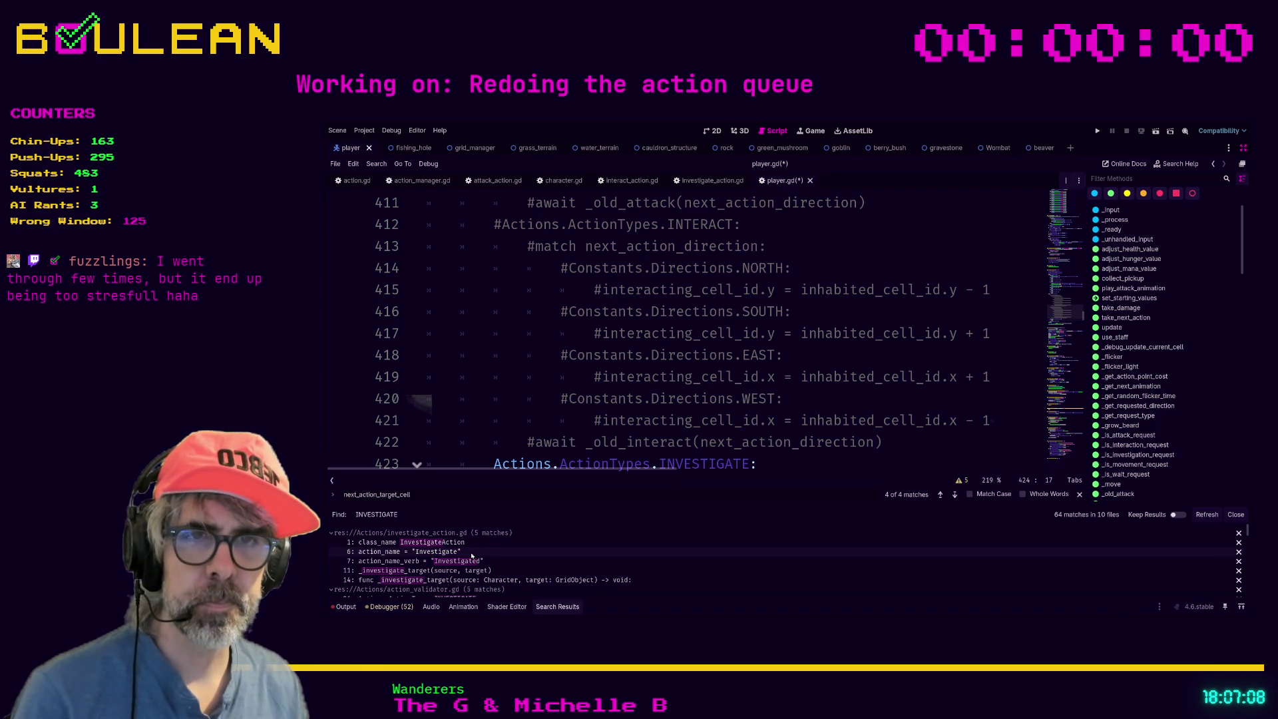
scroll(521, 572, down, 1)
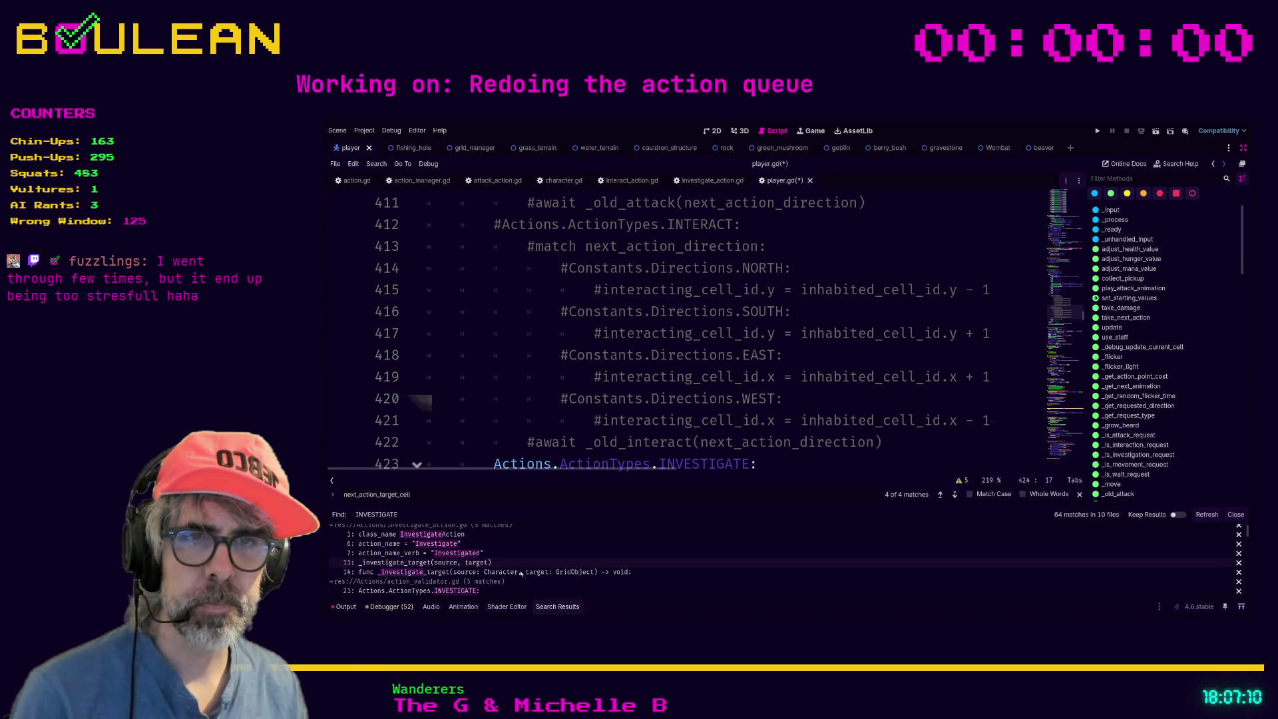
scroll(521, 573, down, 1)
click(490, 581)
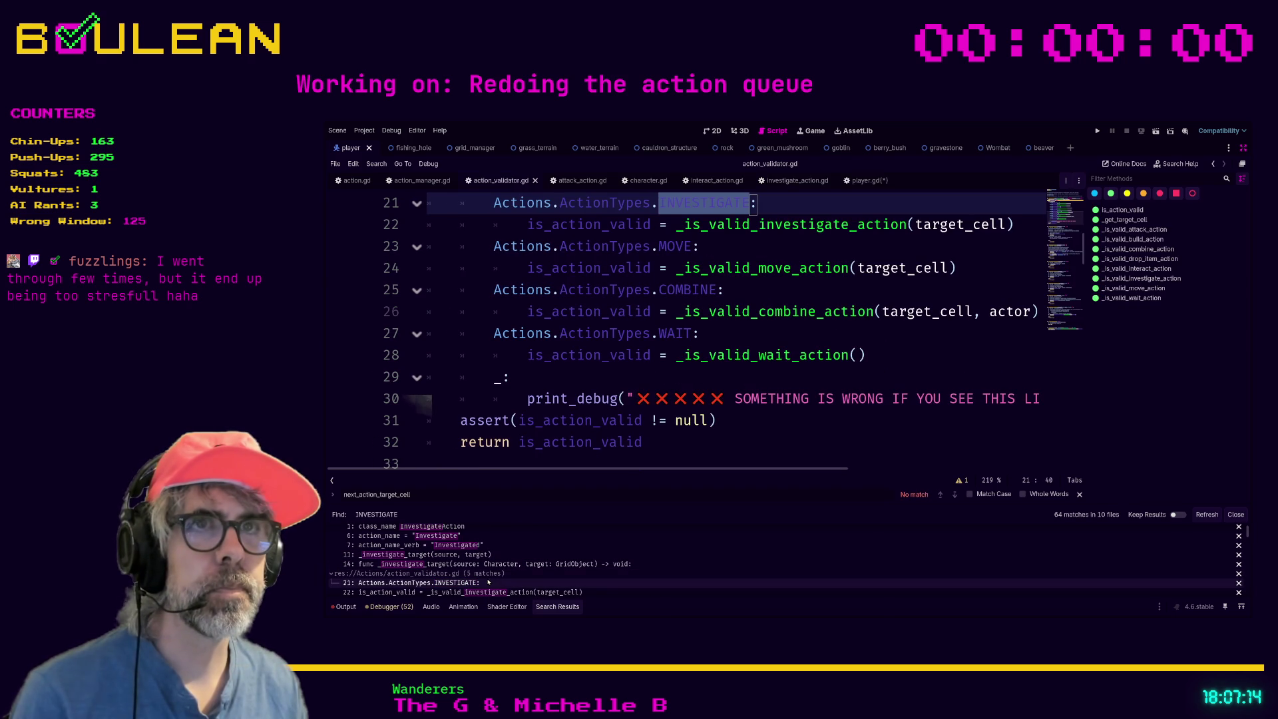
scroll(558, 566, down, 1)
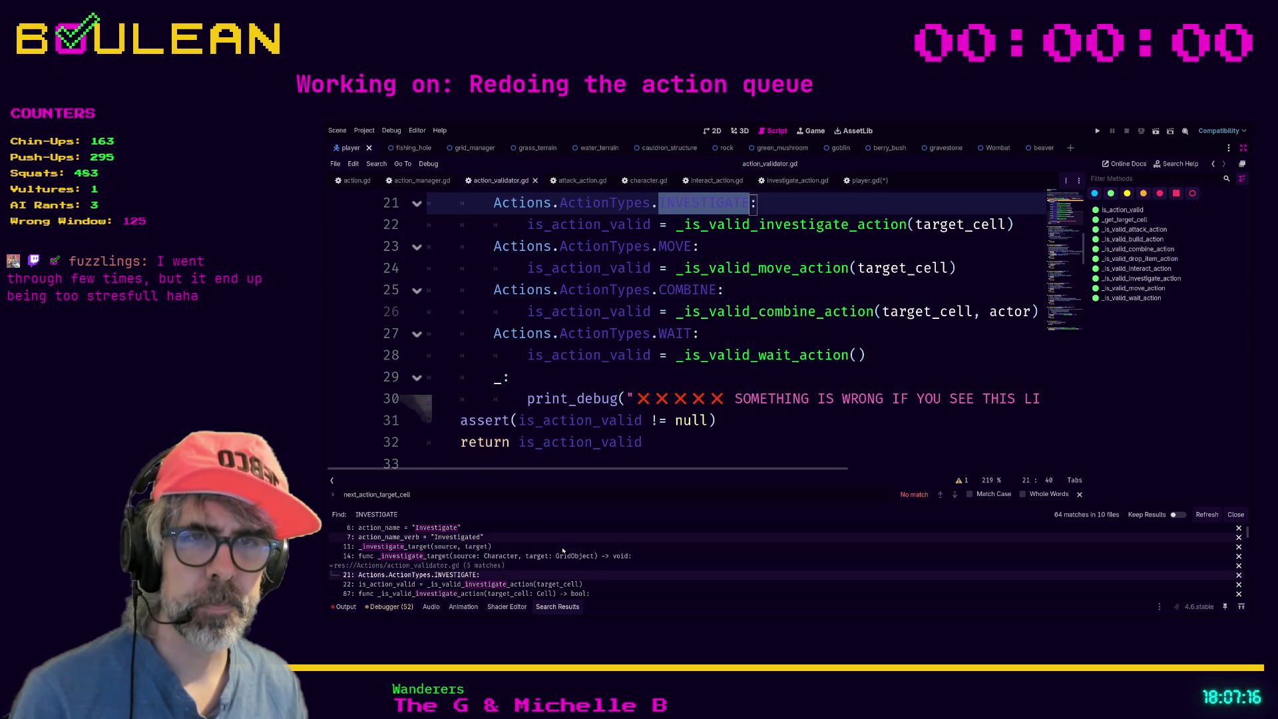
scroll(558, 566, down, 3)
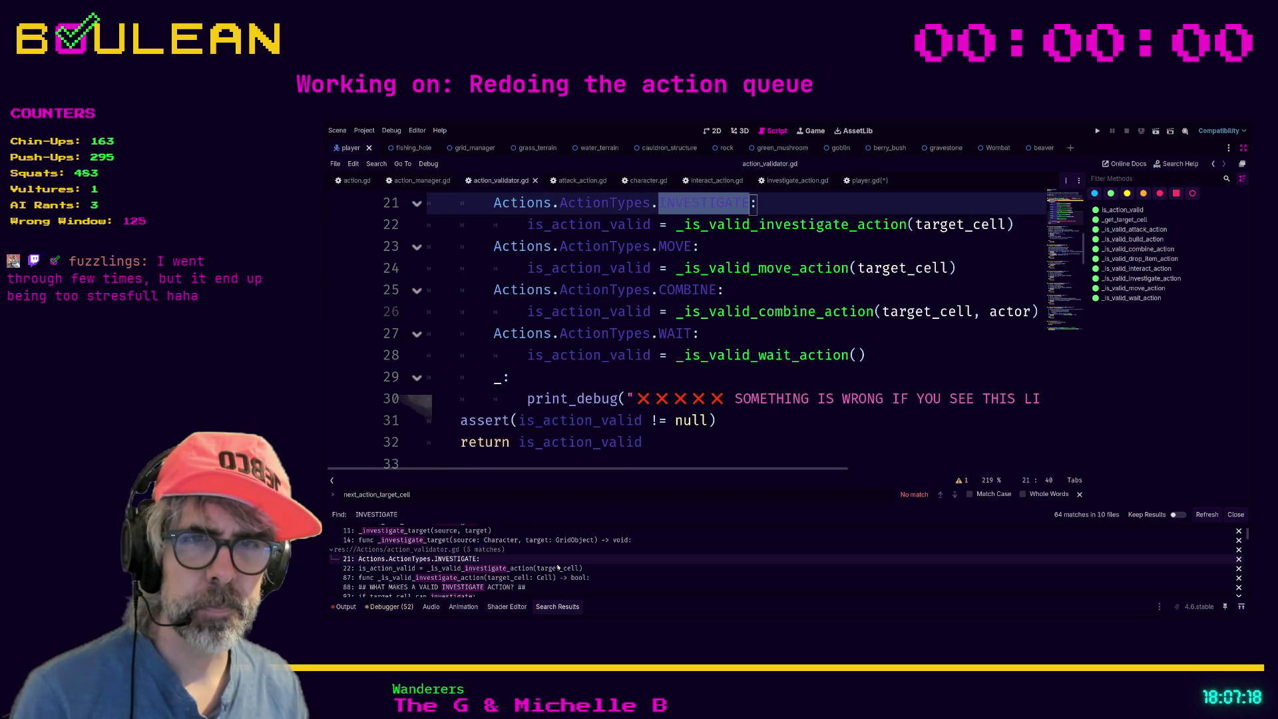
scroll(532, 579, down, 1)
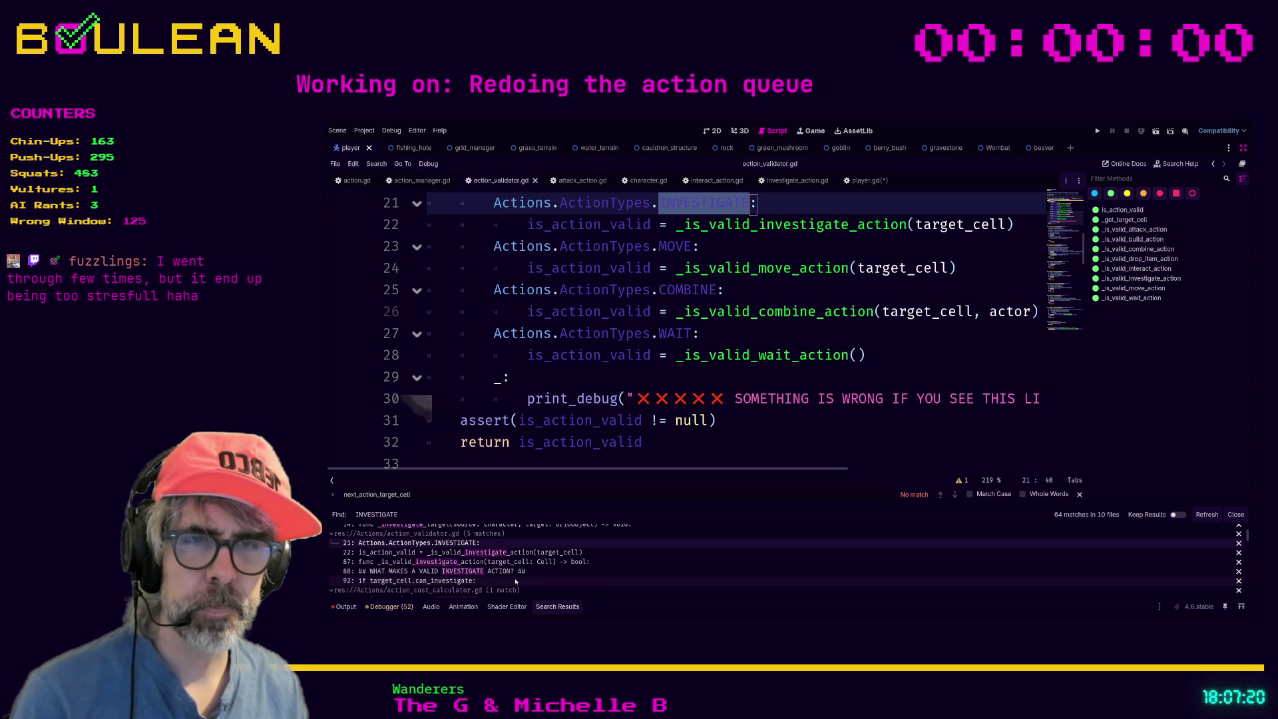
scroll(506, 581, down, 1)
click(506, 573)
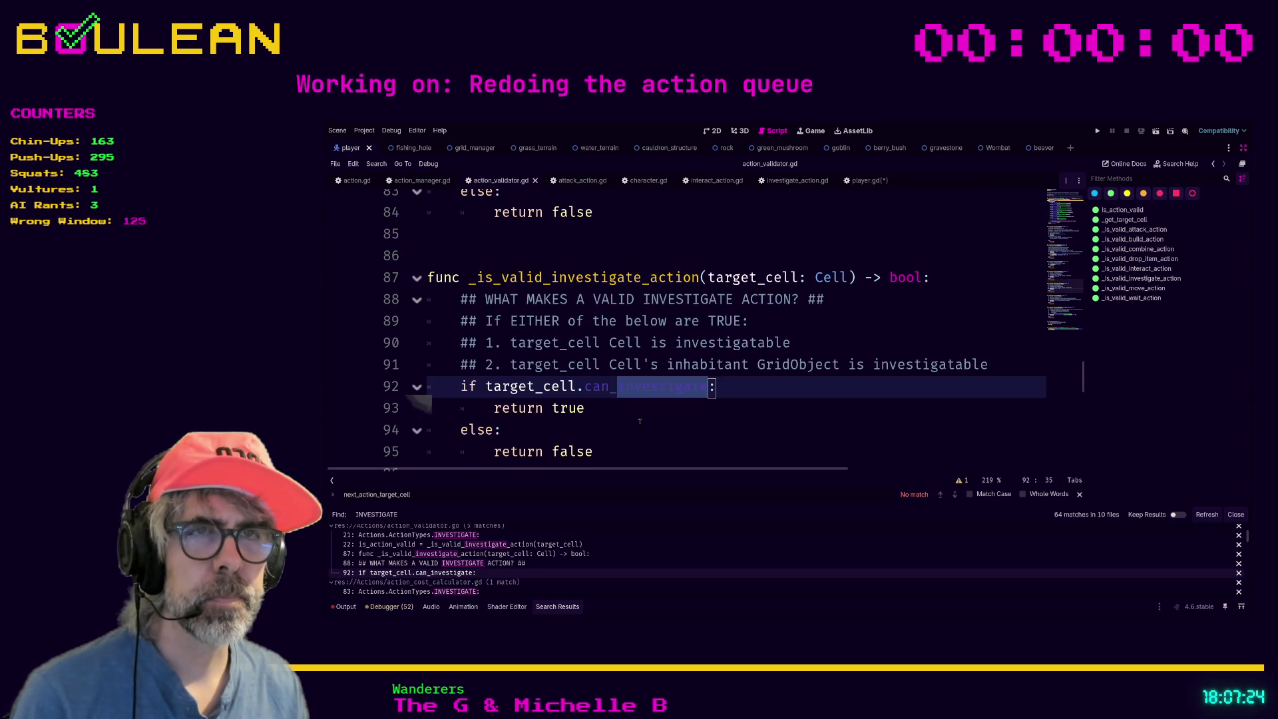
scroll(493, 573, down, 2)
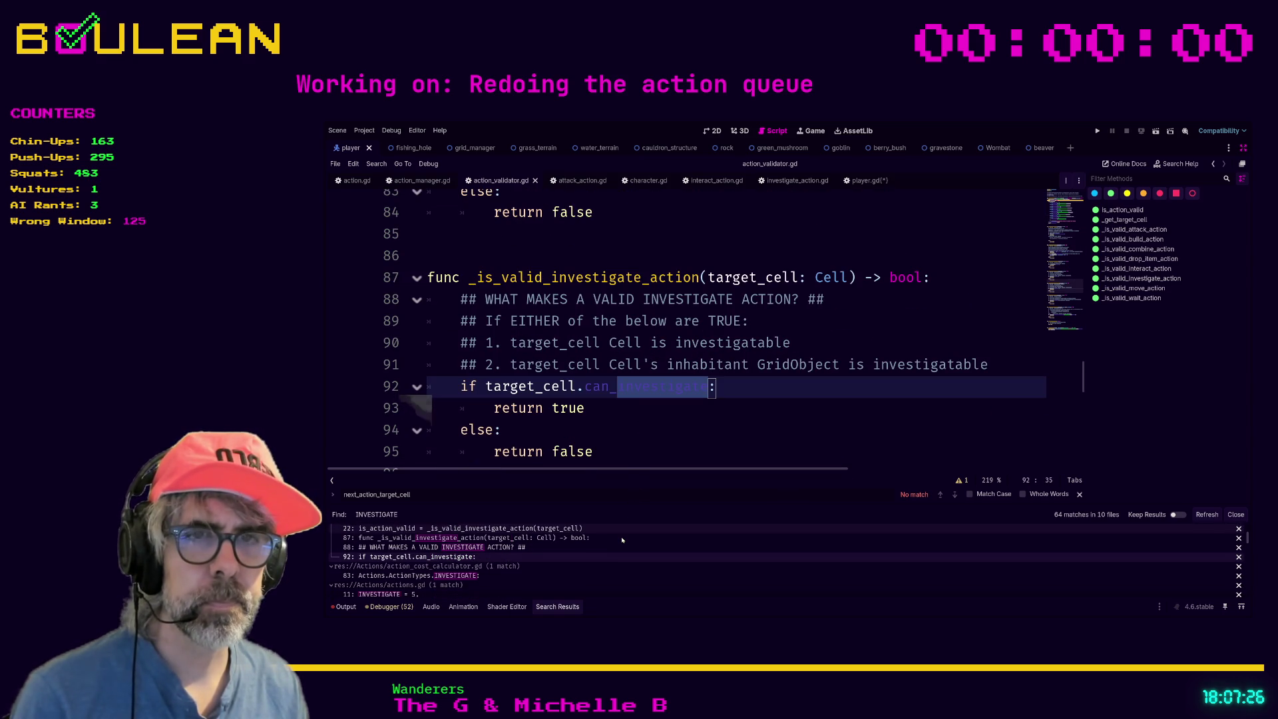
View the INVESTIGATE case in action_cost_calculator.gd.
click(478, 575)
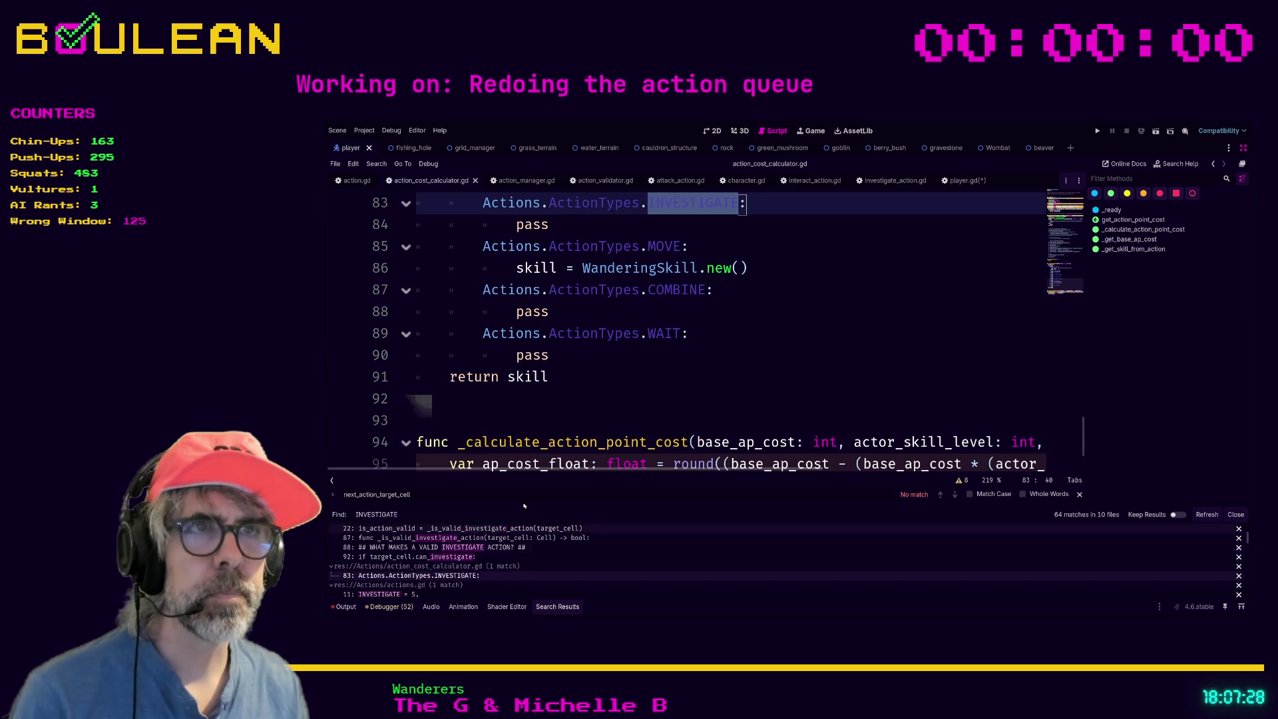
scroll(616, 418, up, 1)
scroll(619, 422, up, 5)
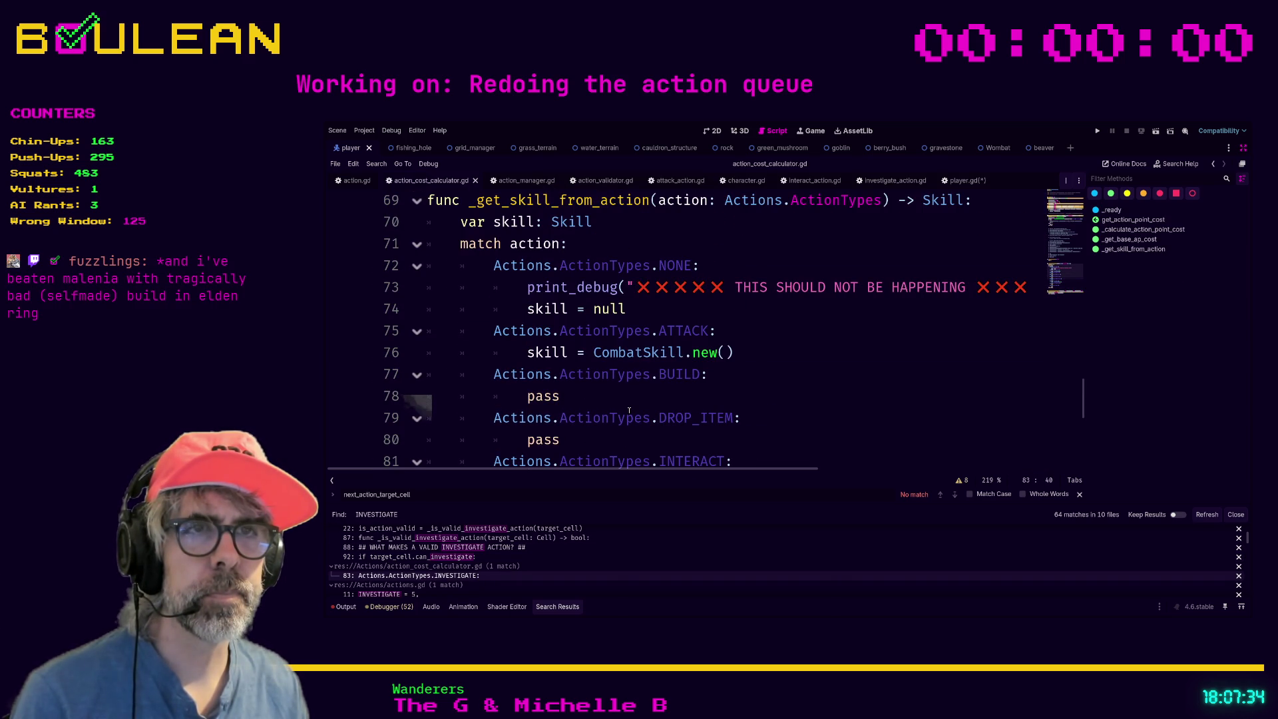
scroll(629, 411, down, 3)
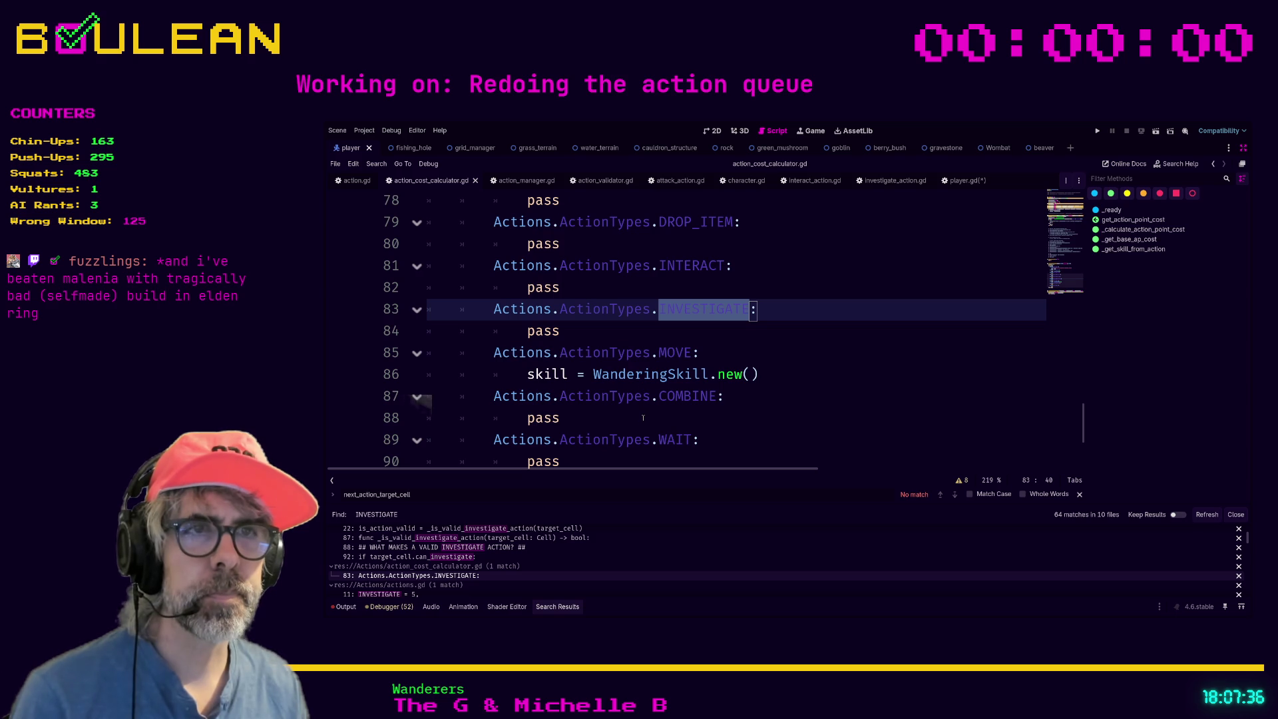
scroll(631, 432, down, 1)
scroll(631, 429, up, 2)
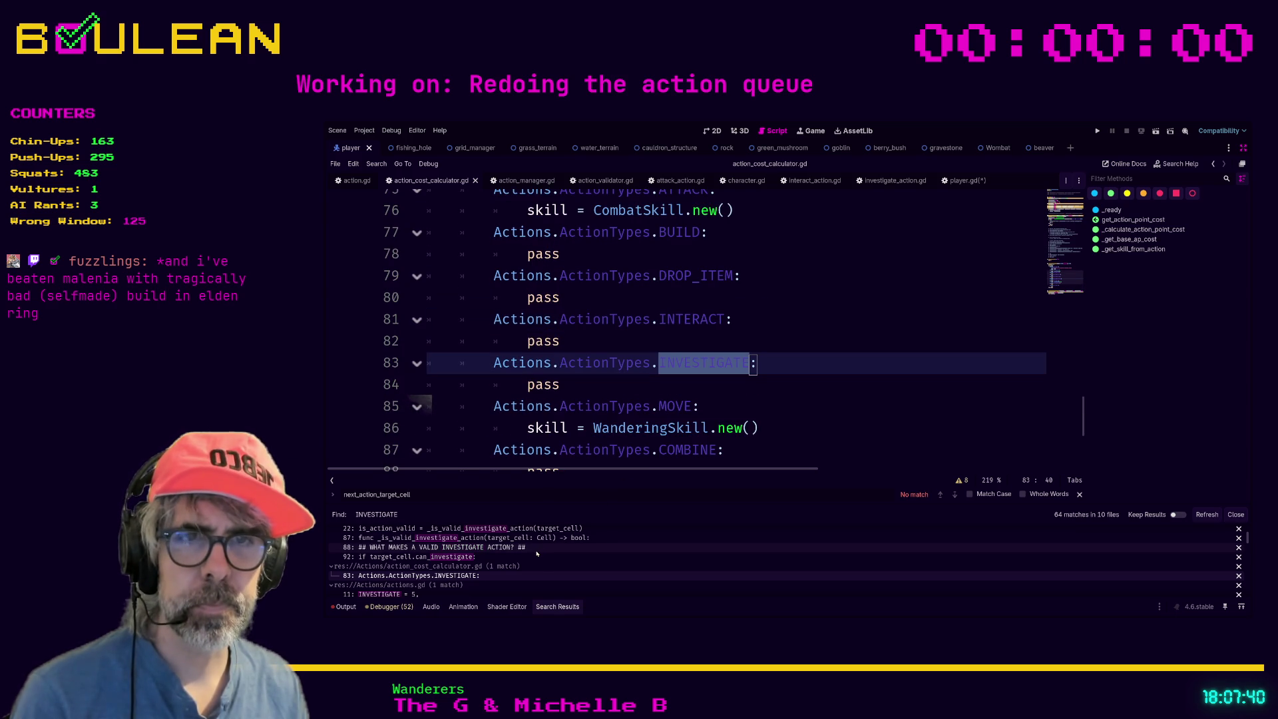
scroll(506, 573, down, 1)
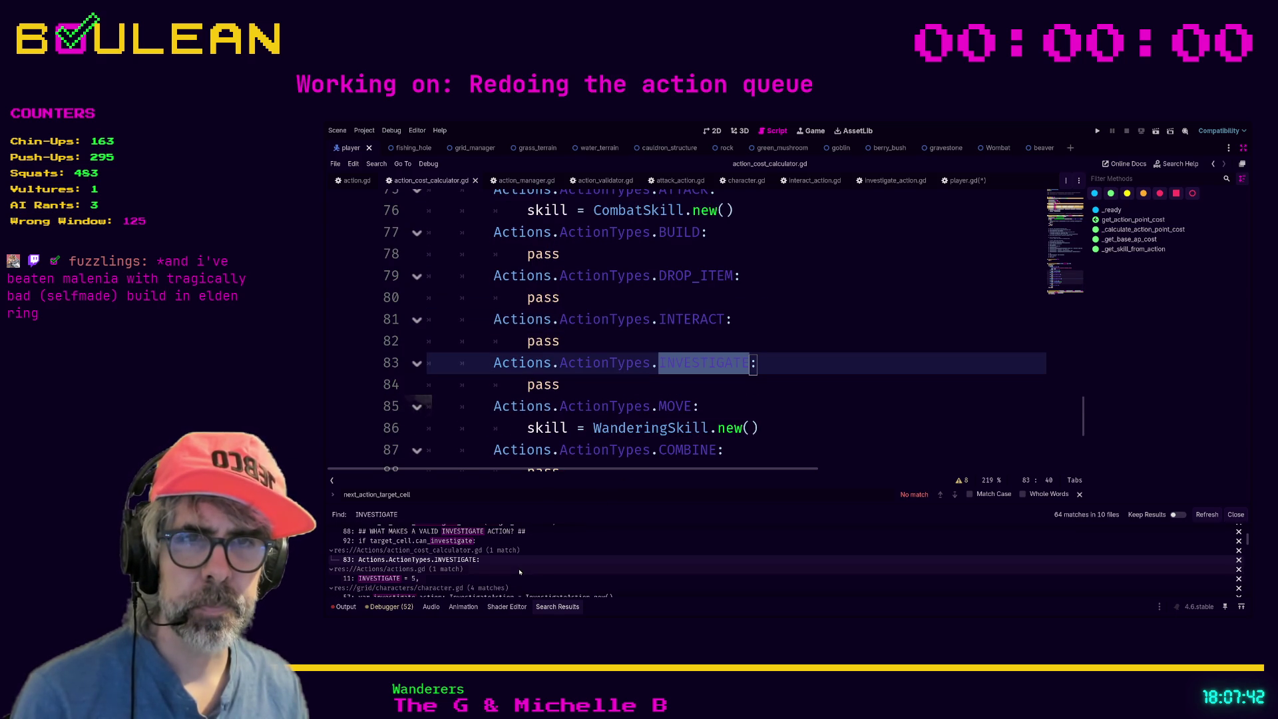
View INVESTIGATE in the ActionTypes enum, then switch to interact_action.gd.
click(455, 579)
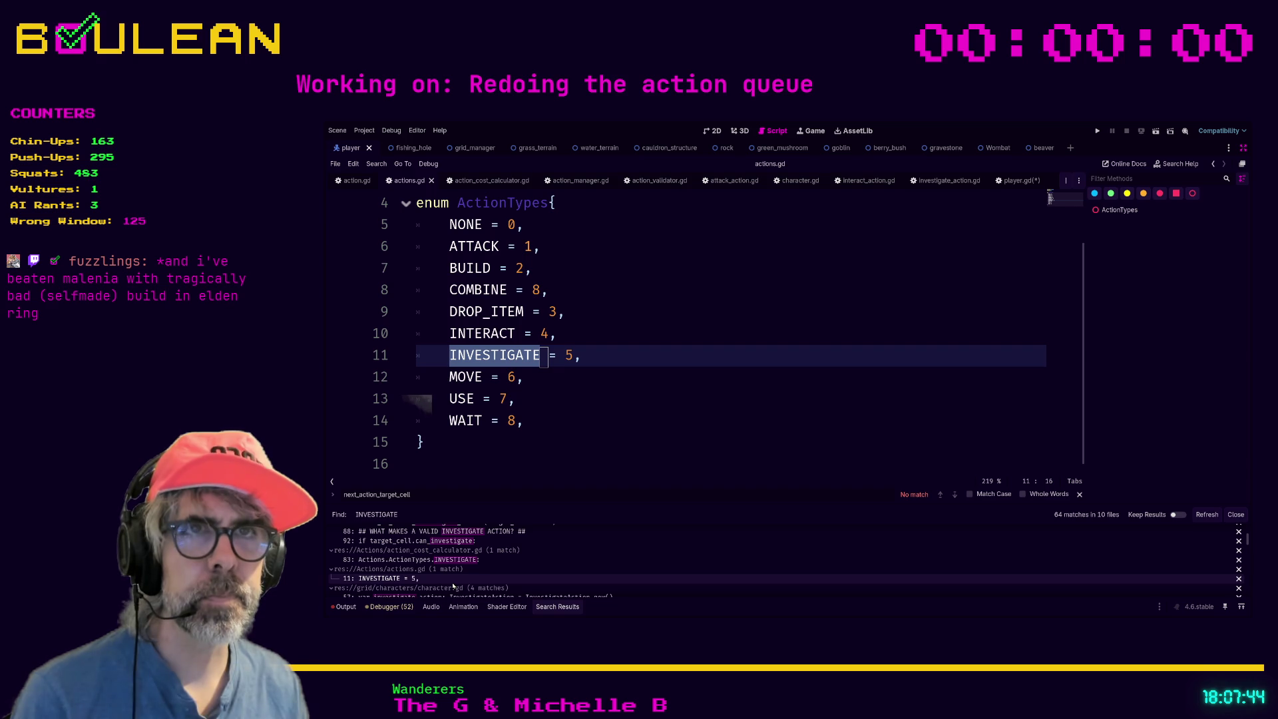
scroll(463, 584, down, 3)
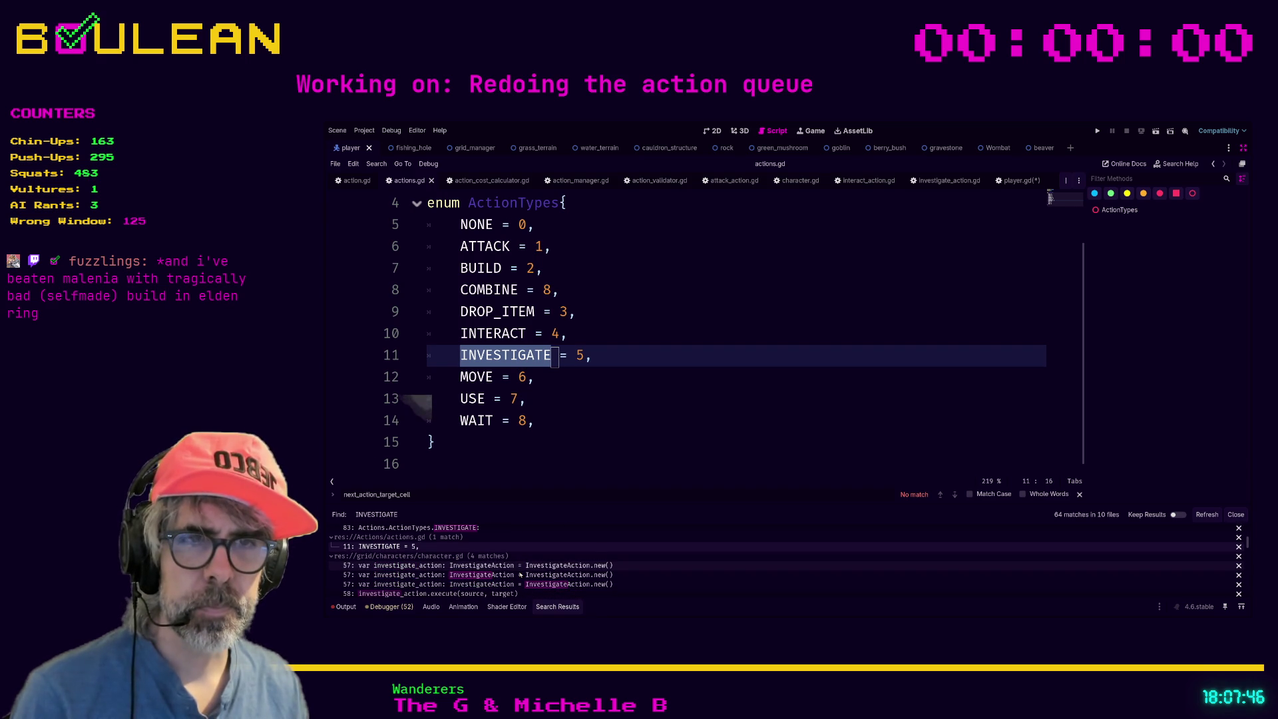
scroll(521, 575, down, 4)
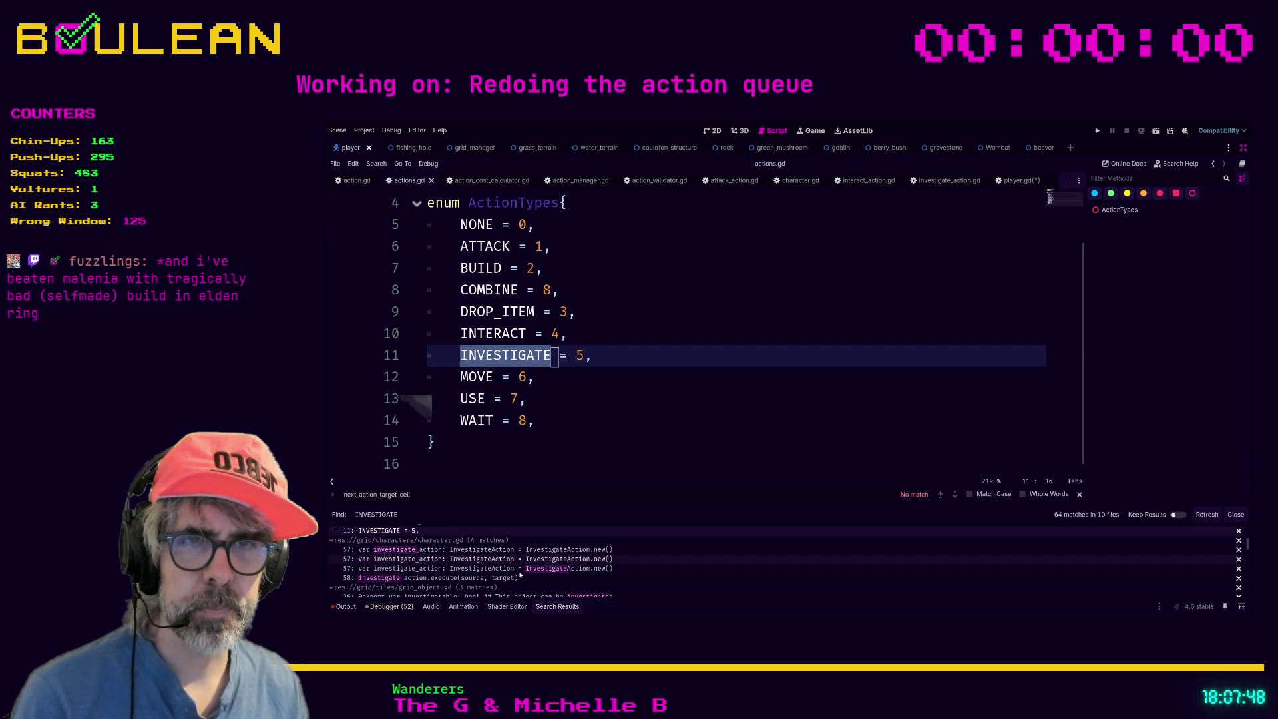
scroll(521, 574, down, 1)
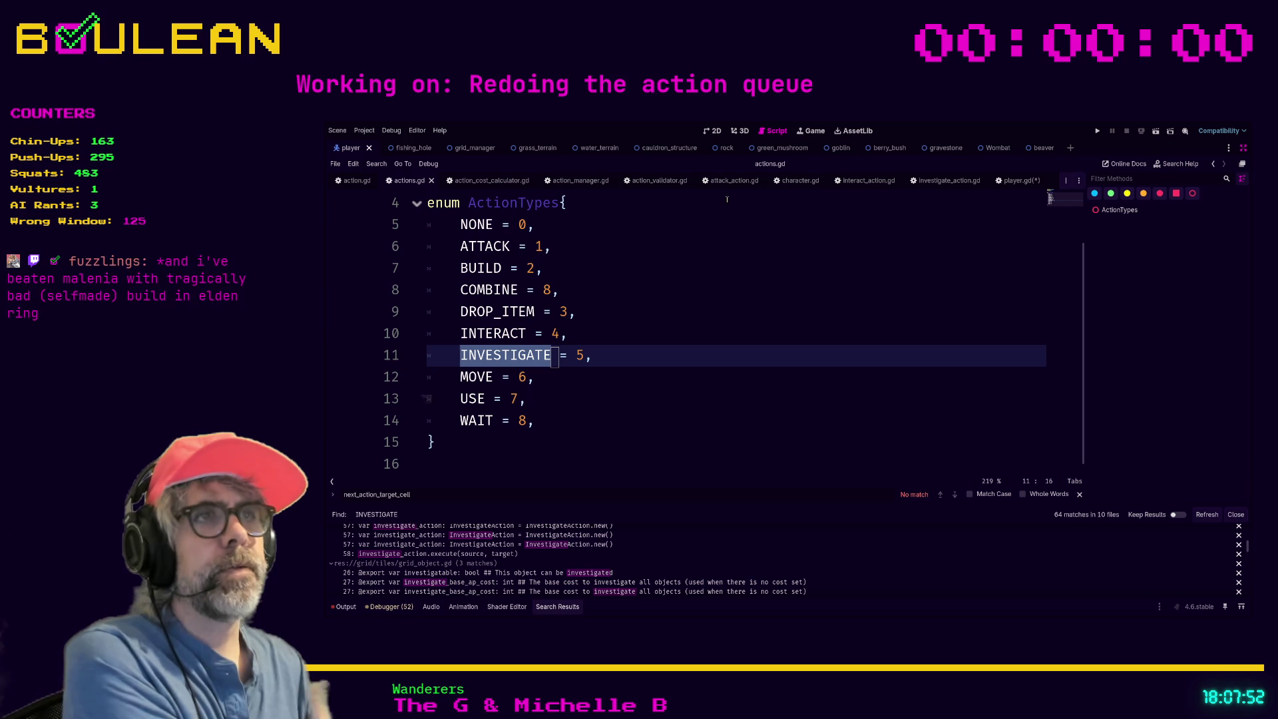
click(853, 179)
scroll(691, 253, down, 3)
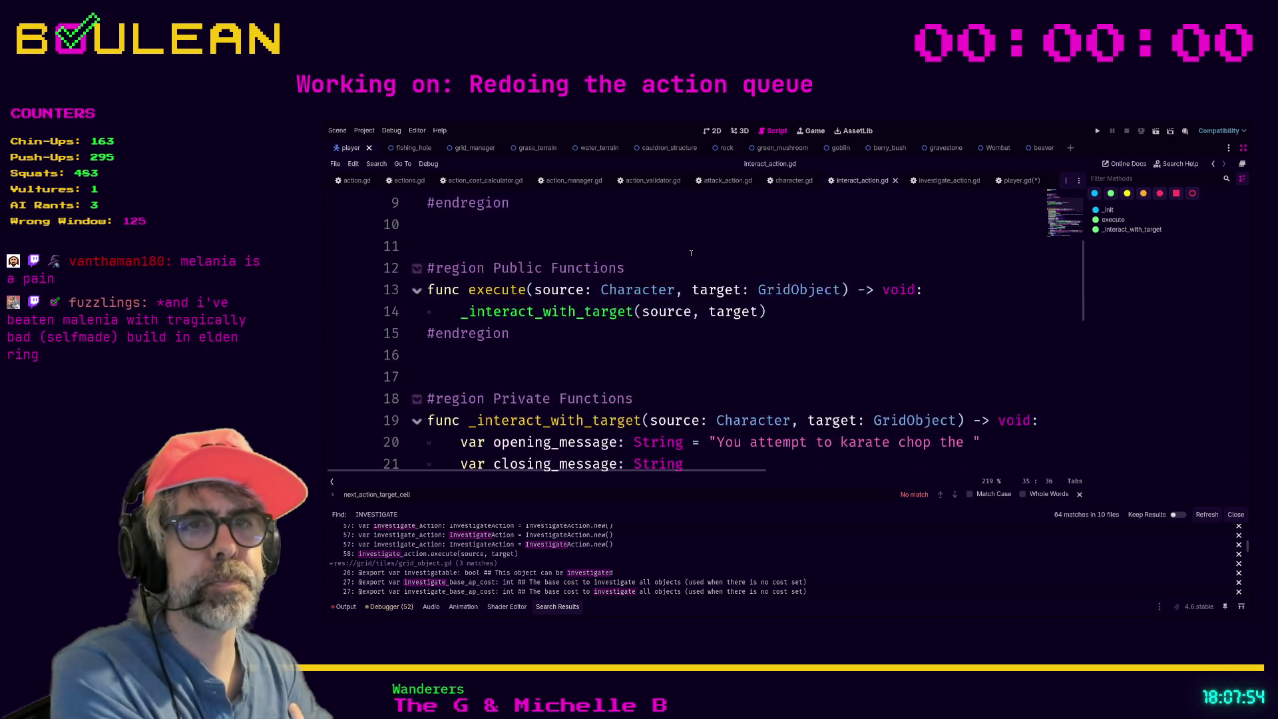
scroll(694, 263, down, 1)
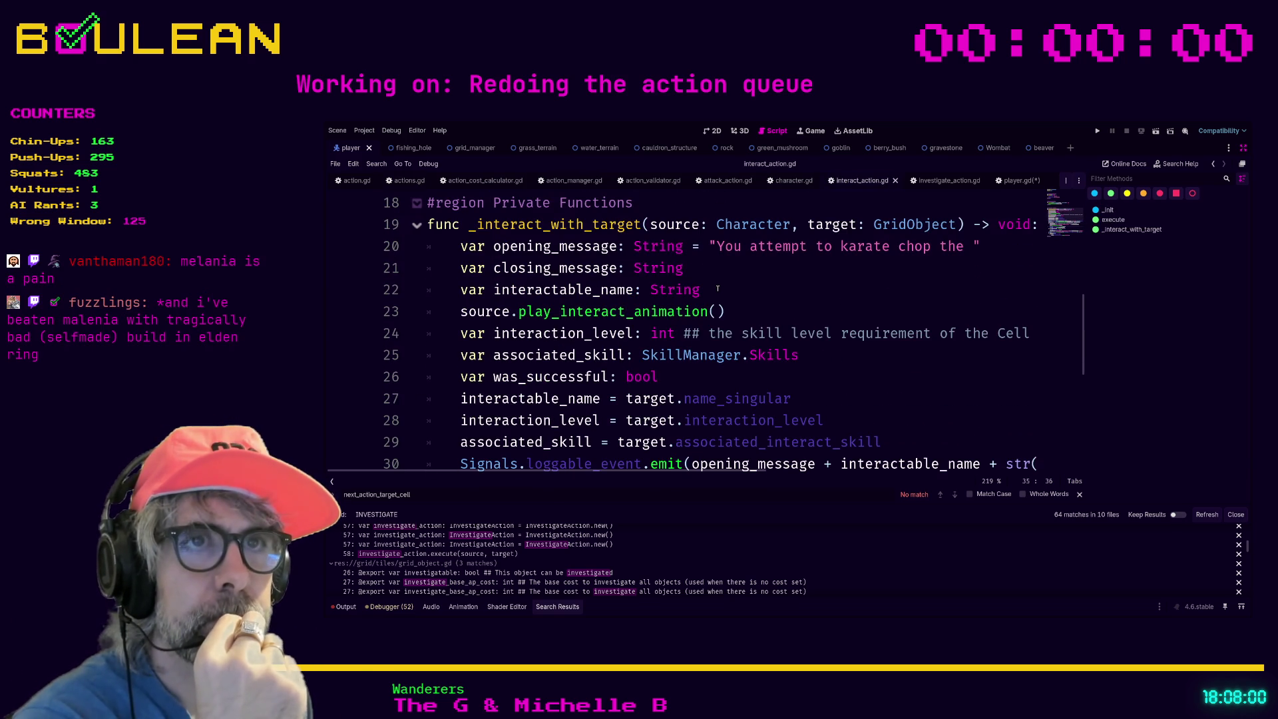
mouse_move(718, 288)
mouse_down()
mouse_move(429, 267)
mouse_move(400, 252)
mouse_up()
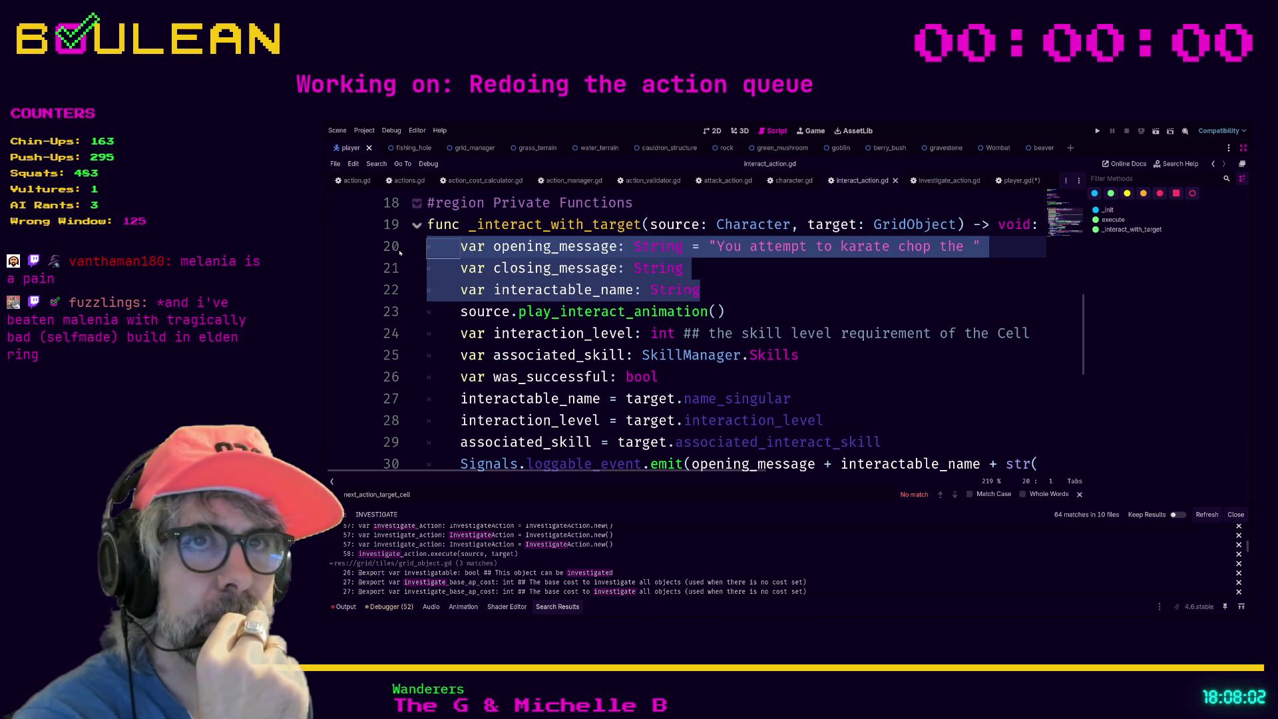
scroll(619, 268, down, 1)
scroll(720, 291, up, 1)
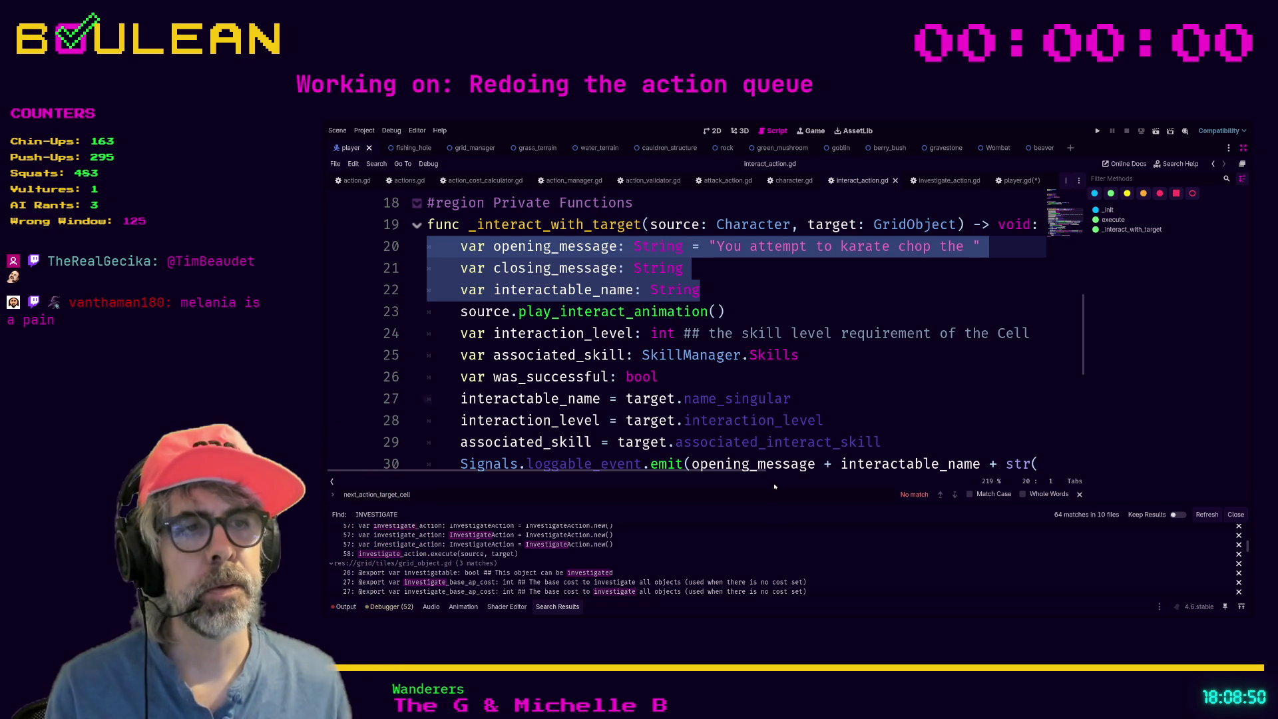
click(723, 378)
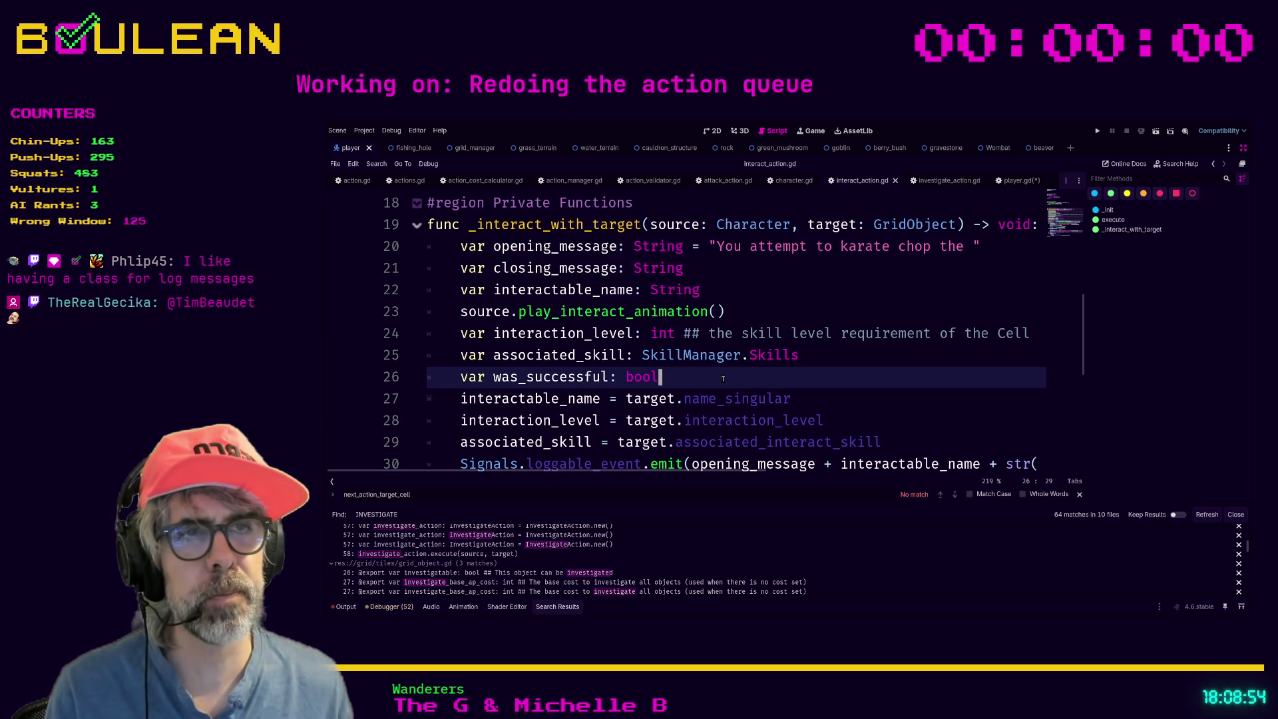
click(756, 296)
click(764, 318)
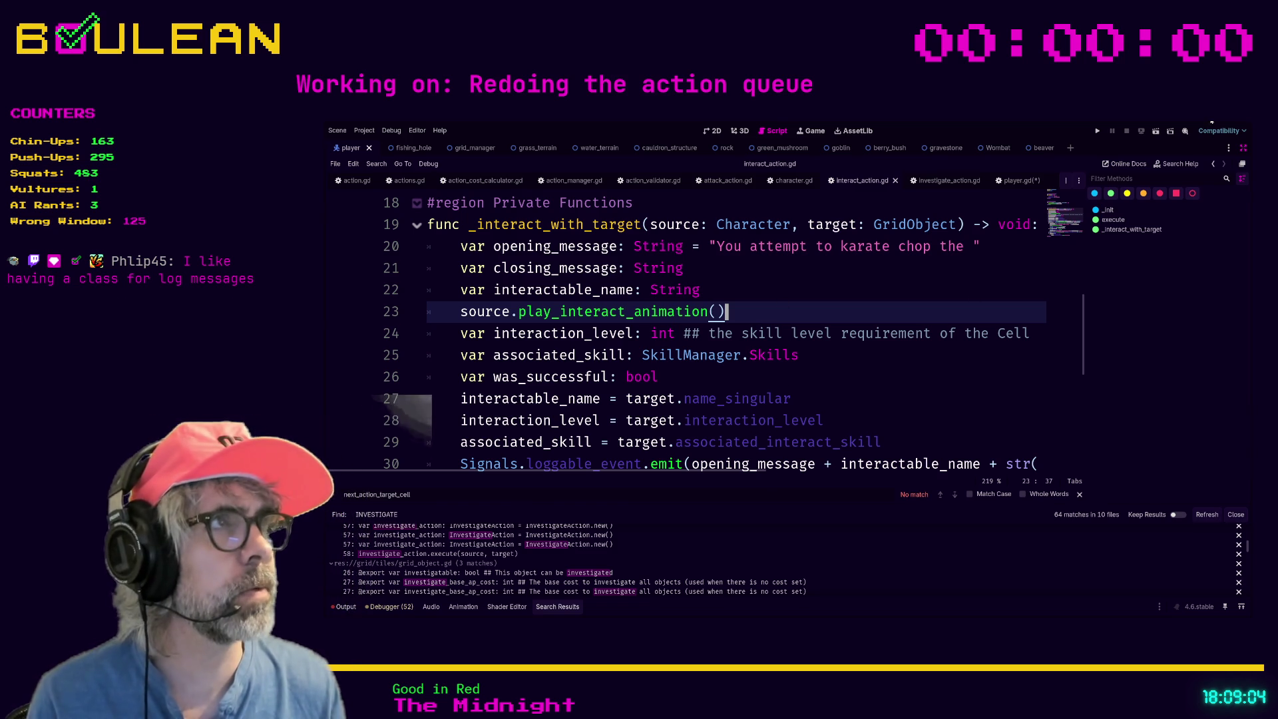
key(ctrl+t)
Search the web for 'egging on steam', open its store page and view the last screenshots.
text(egging on steam)
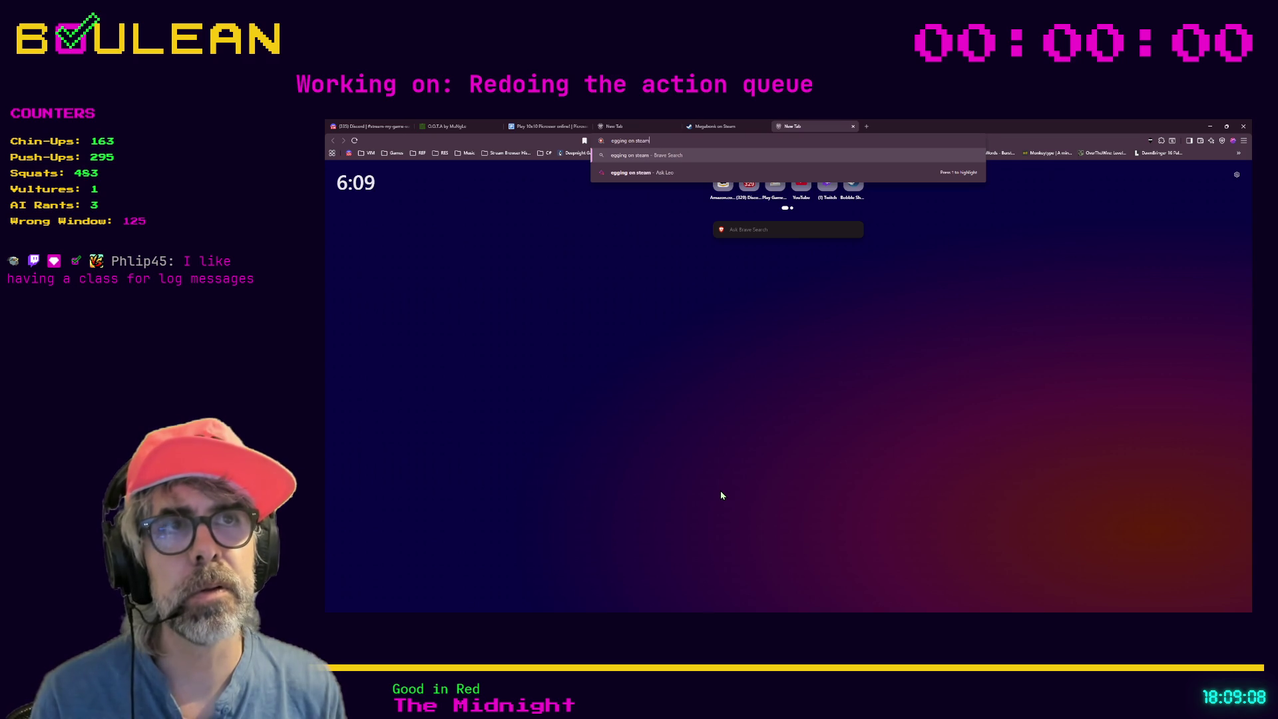
key(Return)
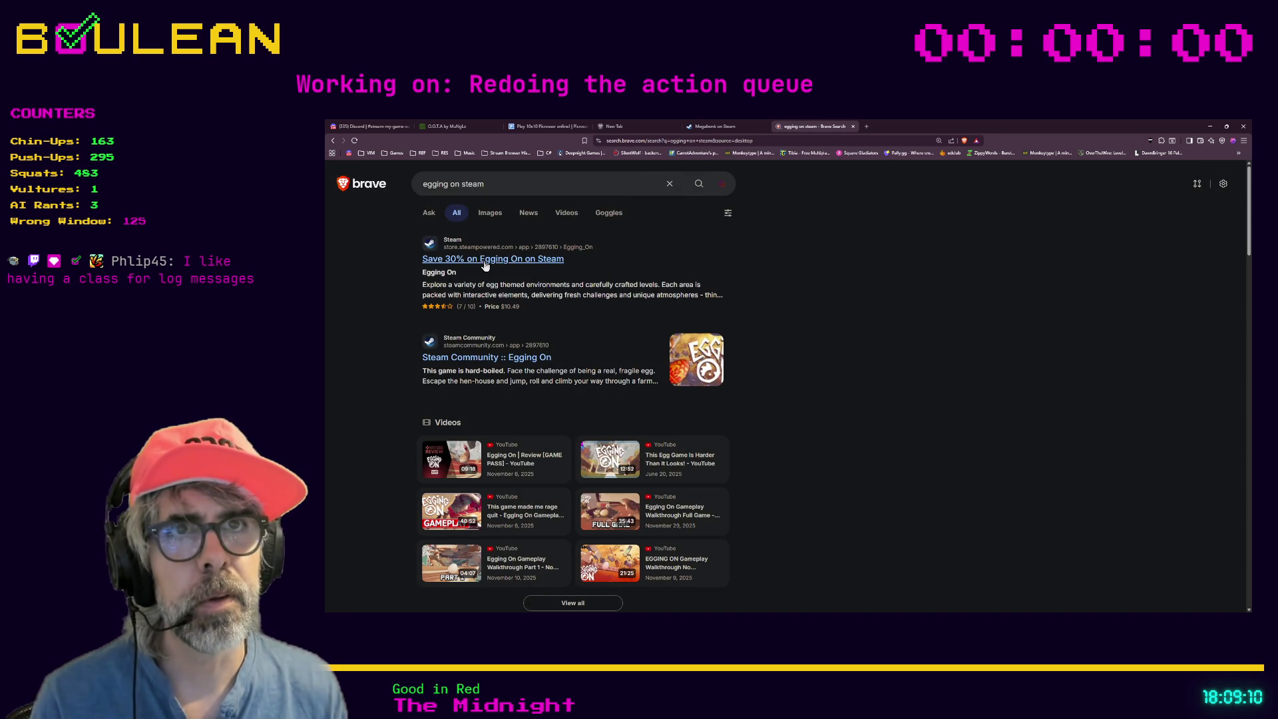
click(486, 265)
scroll(476, 323, down, 1)
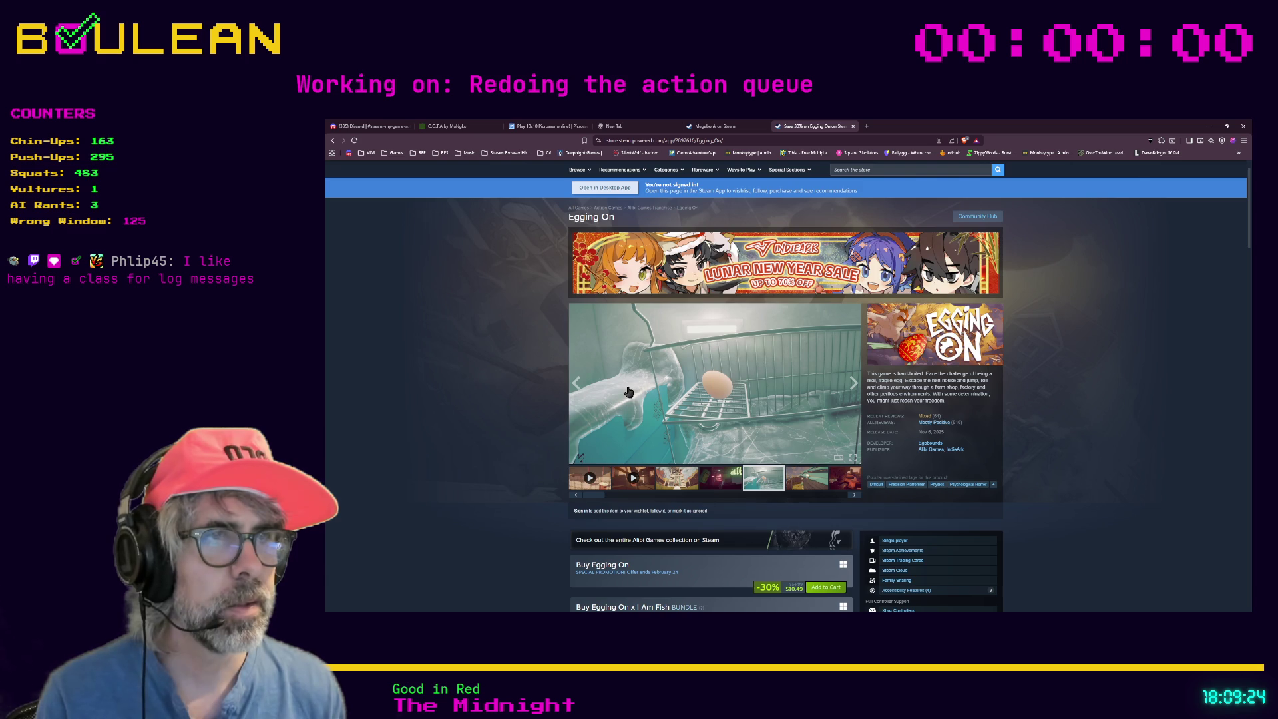
click(793, 479)
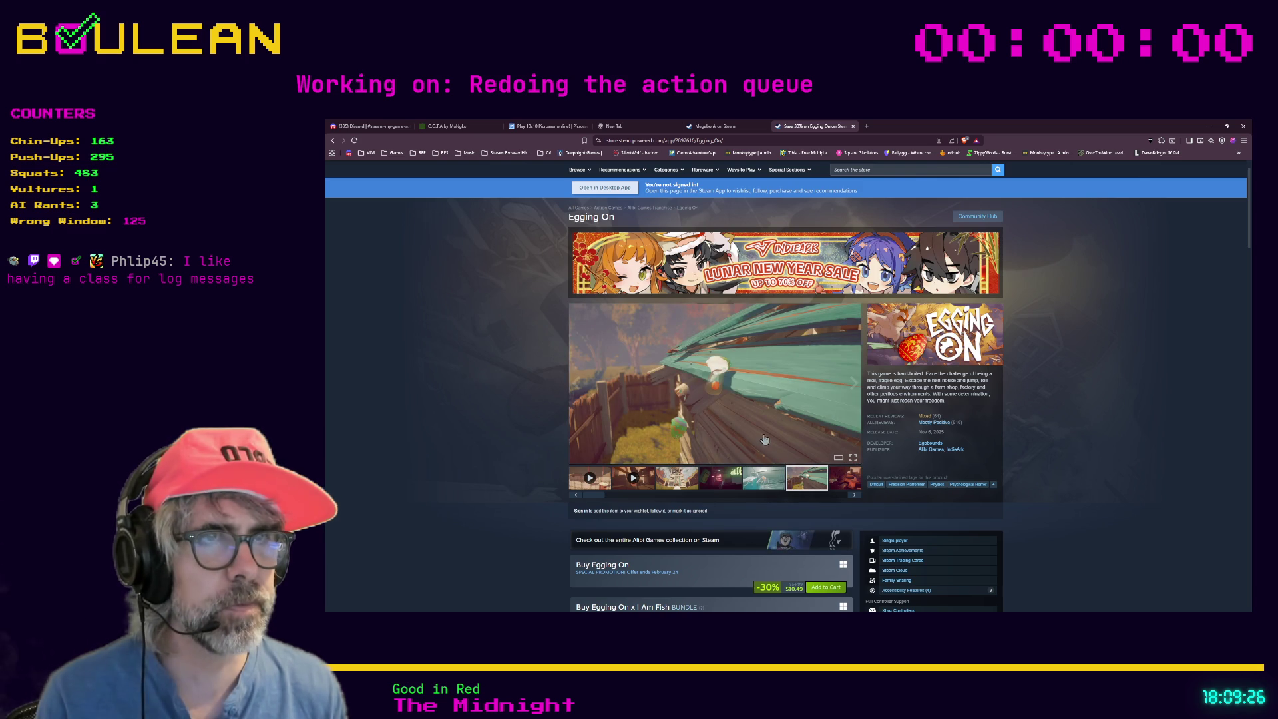
click(846, 488)
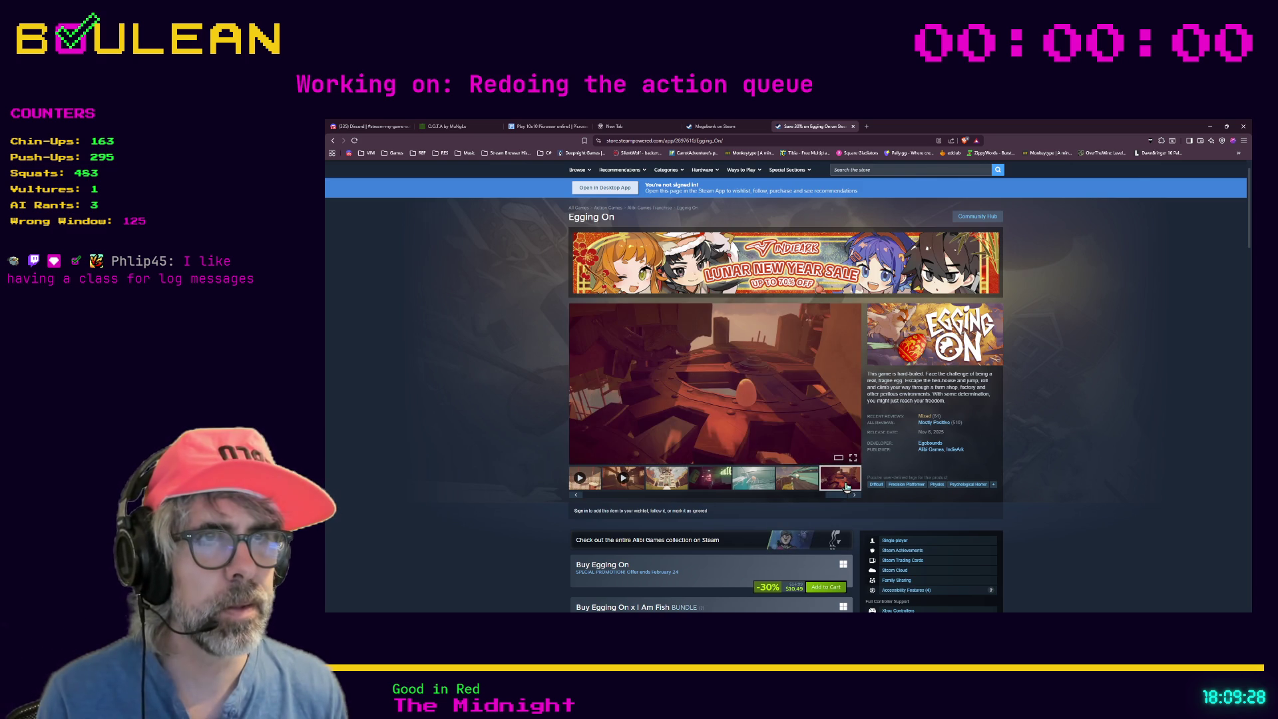
Scroll down the Egging On page through its events to About This Game and back.
scroll(533, 422, down, 1)
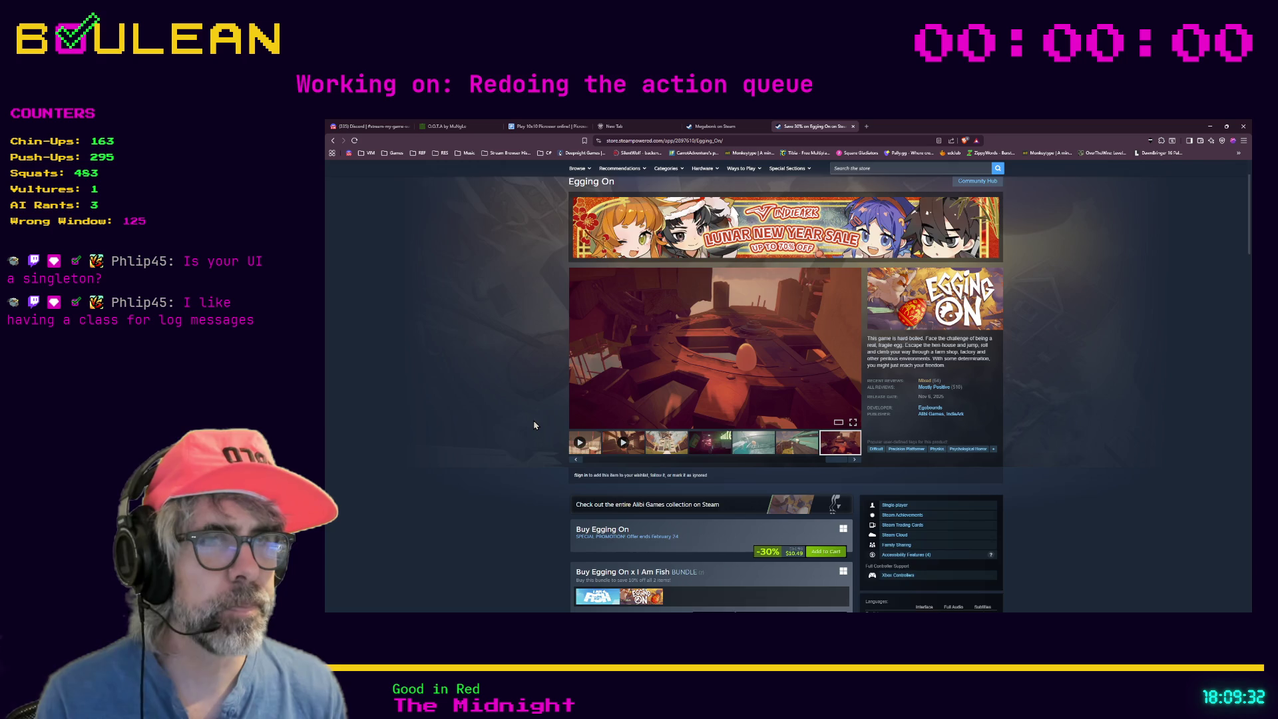
scroll(533, 425, down, 5)
scroll(533, 425, down, 5)
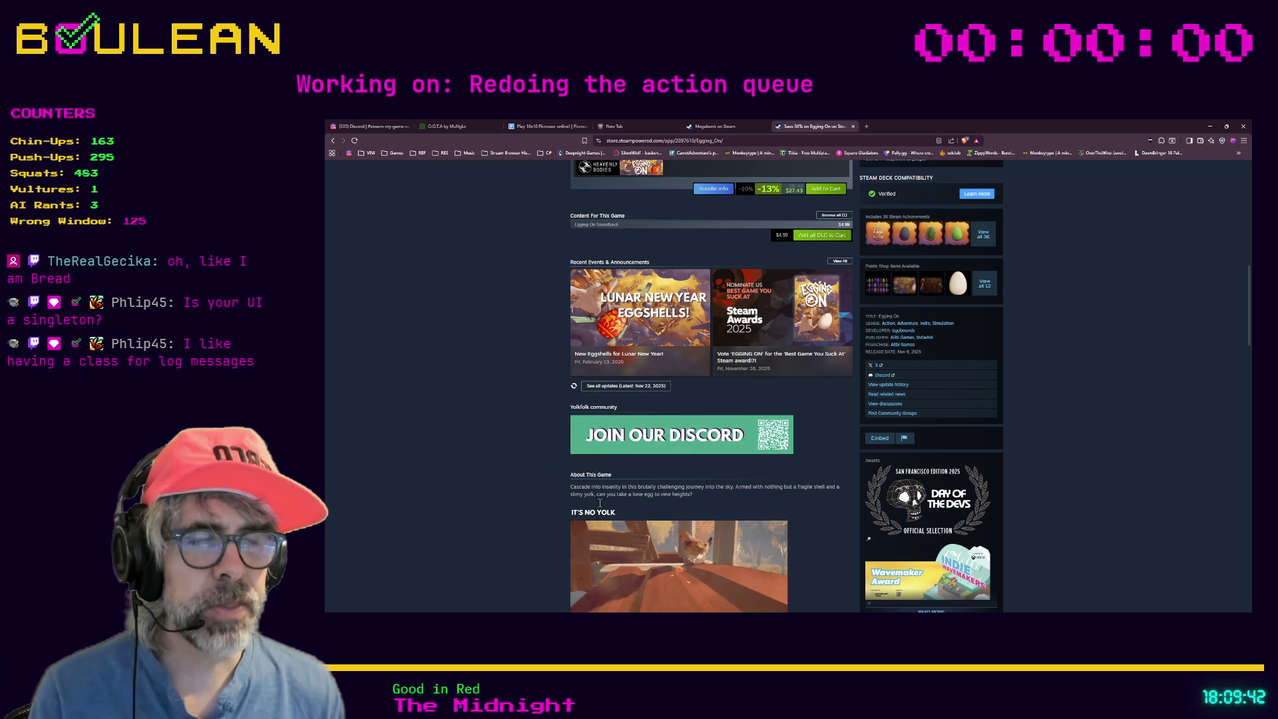
mouse_move(606, 537)
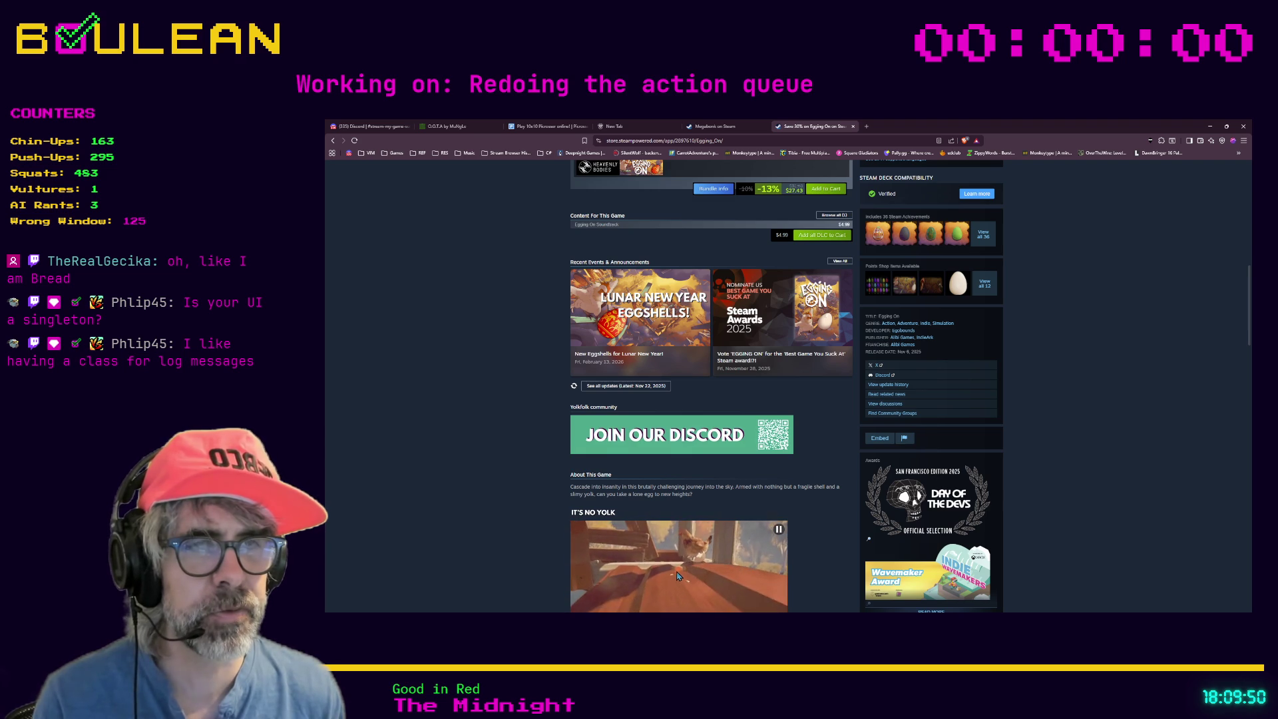
scroll(673, 579, down, 1)
scroll(613, 522, down, 1)
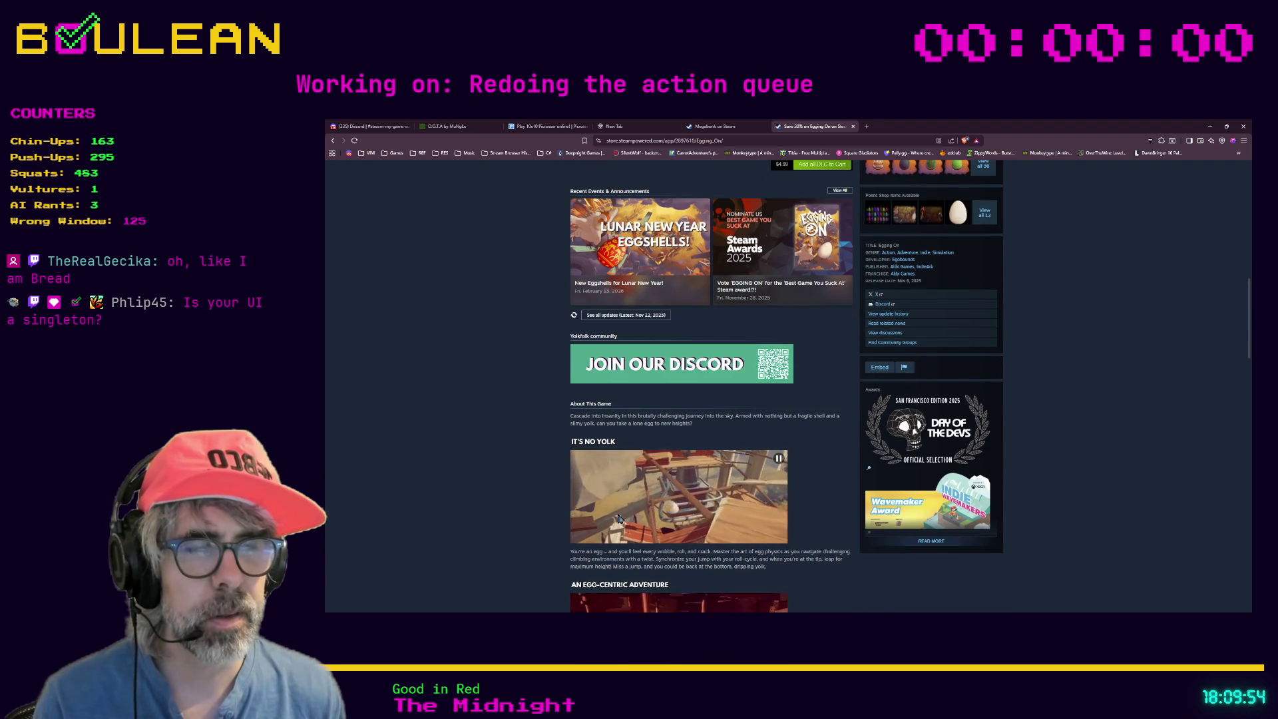
scroll(618, 519, down, 1)
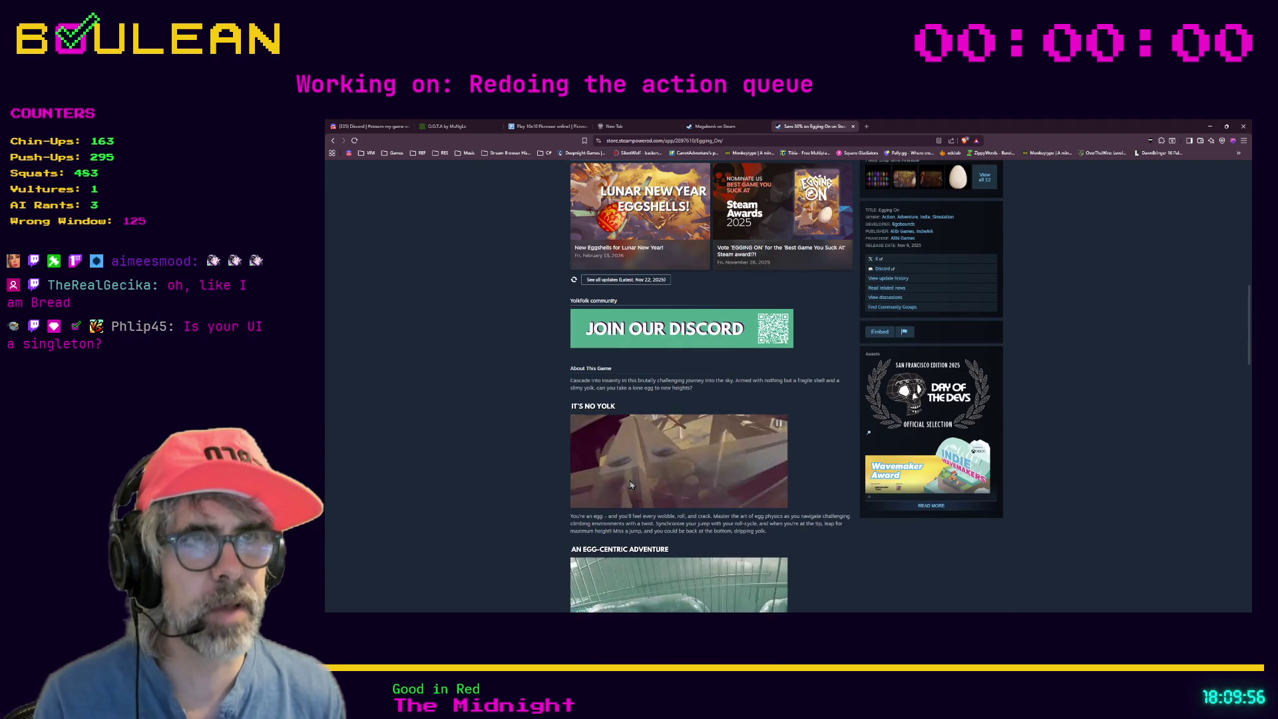
scroll(619, 513, up, 12)
click(870, 168)
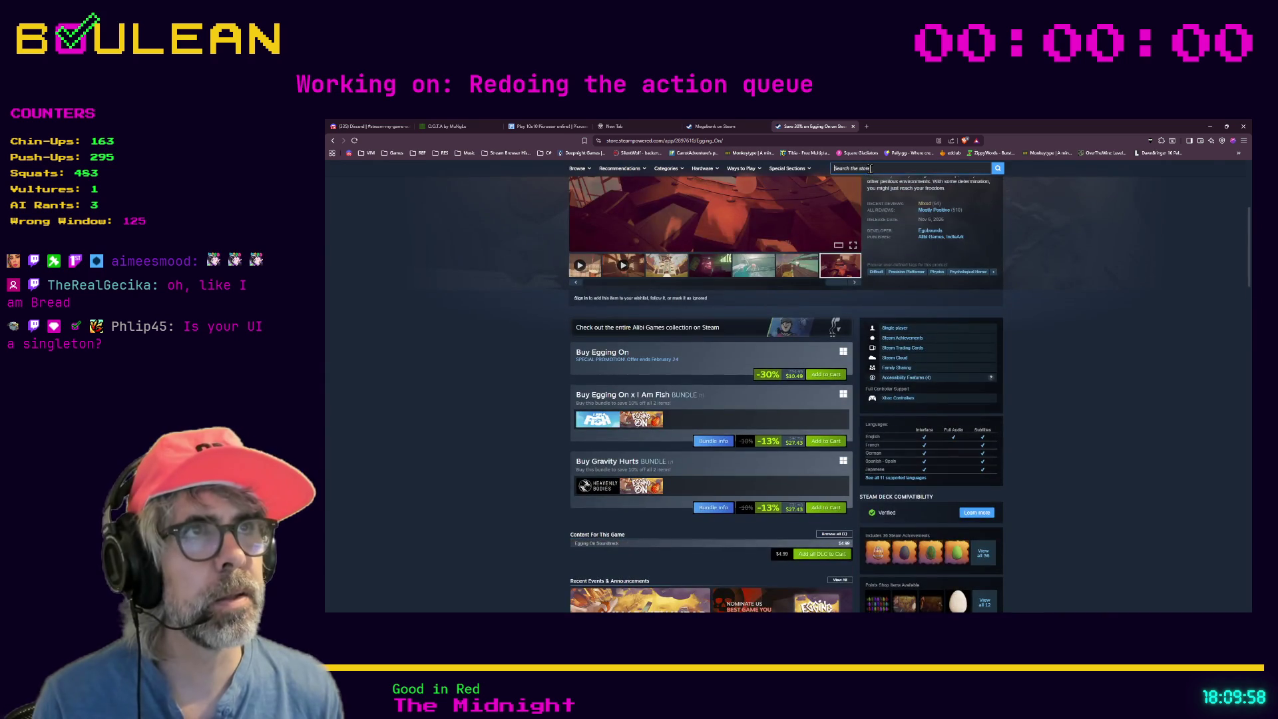
Search the Steam store for 'eggcelerate' and open the Eggcelerate! store page.
text(eggcekerate)
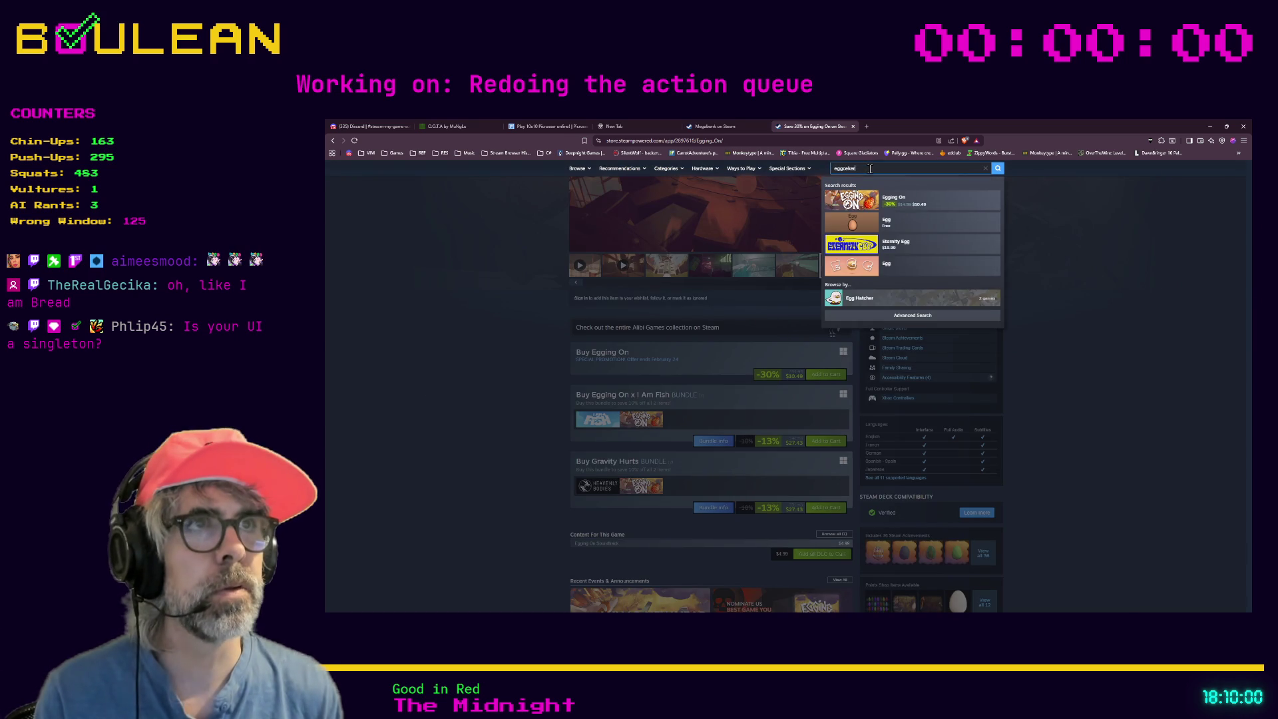
key(BackSpace)
key(BackSpace)
key(BackSpace)
text(l)
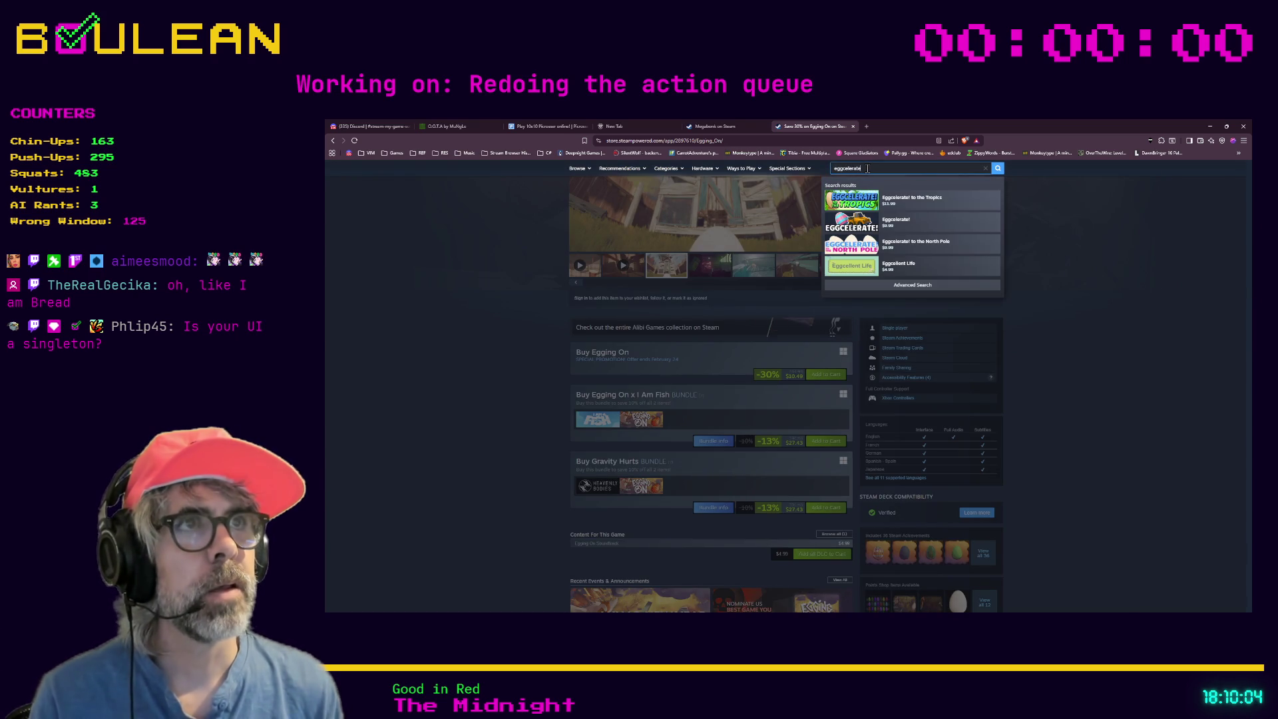
key(Return)
click(644, 295)
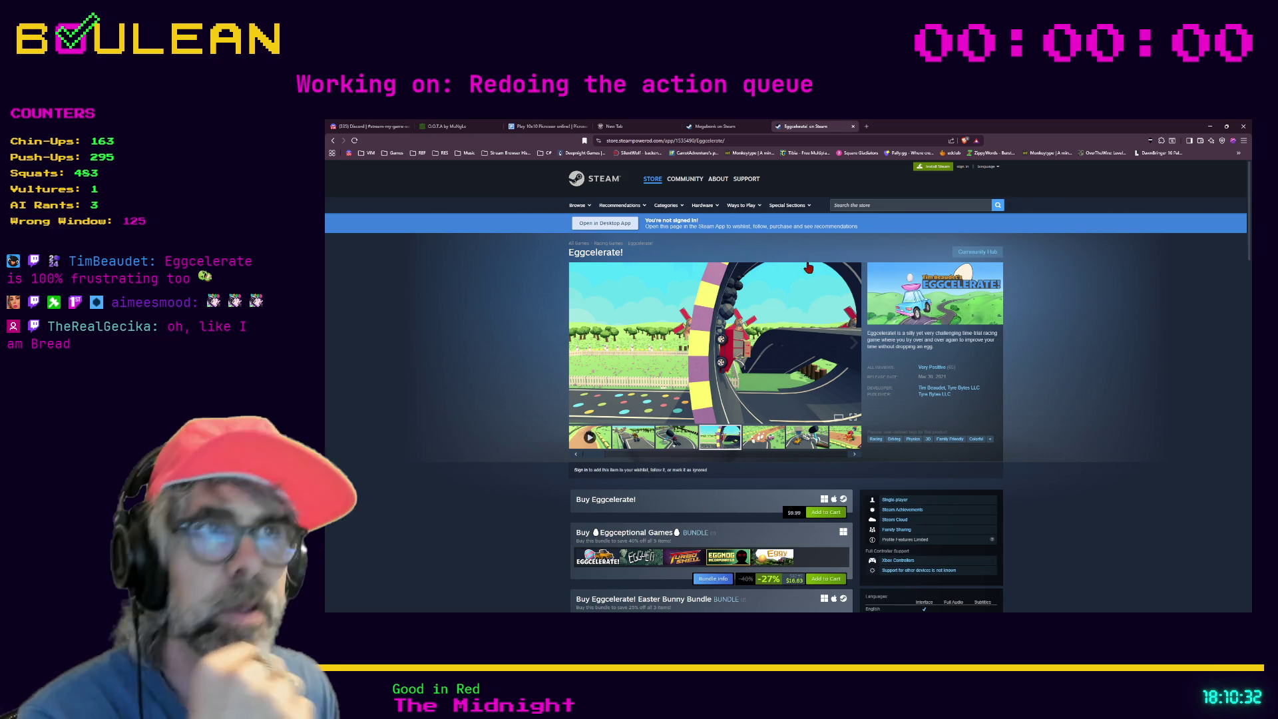
Search 'bre' to open the I Am Bread store page, then minimize Brave.
click(912, 201)
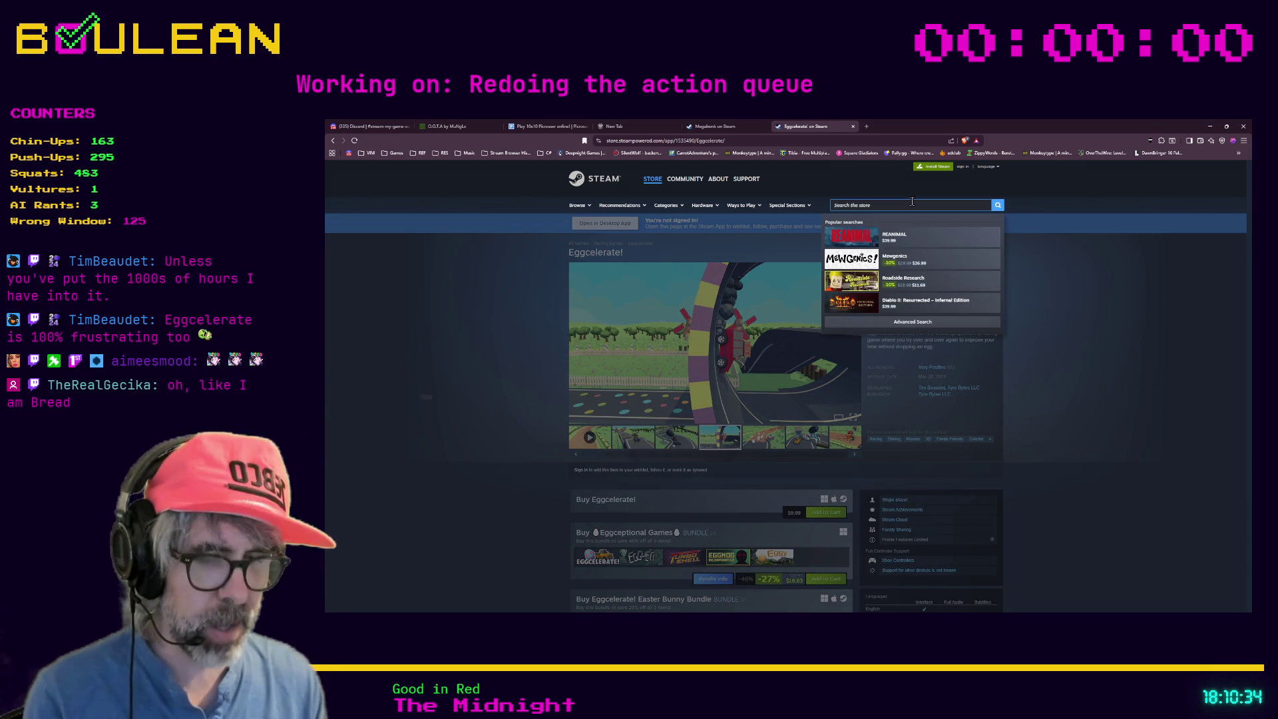
text(i ambre)
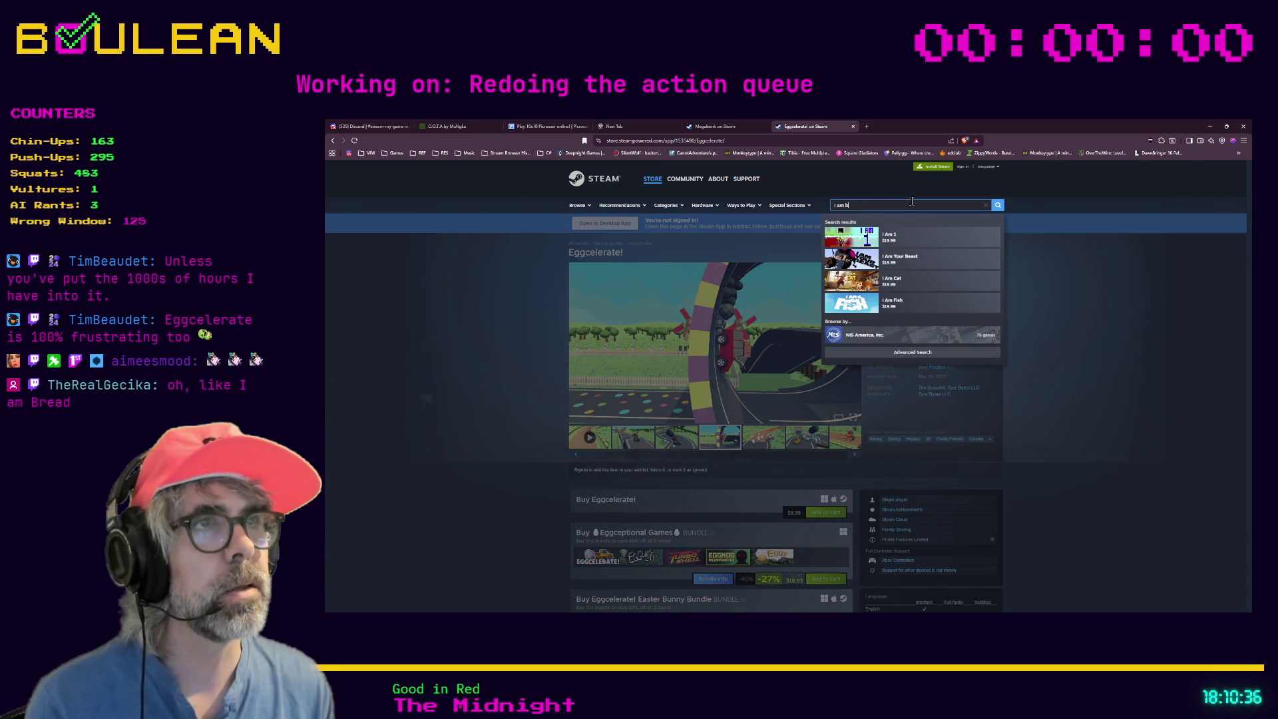
click(926, 236)
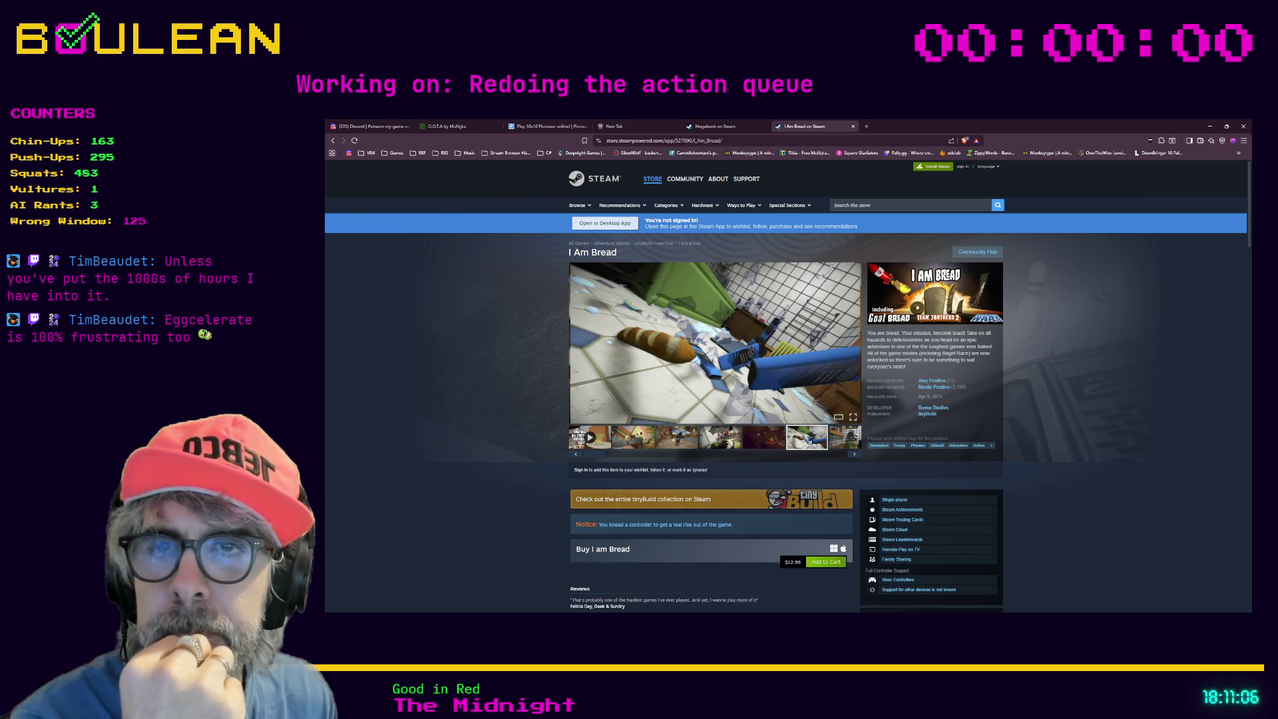
click(1209, 125)
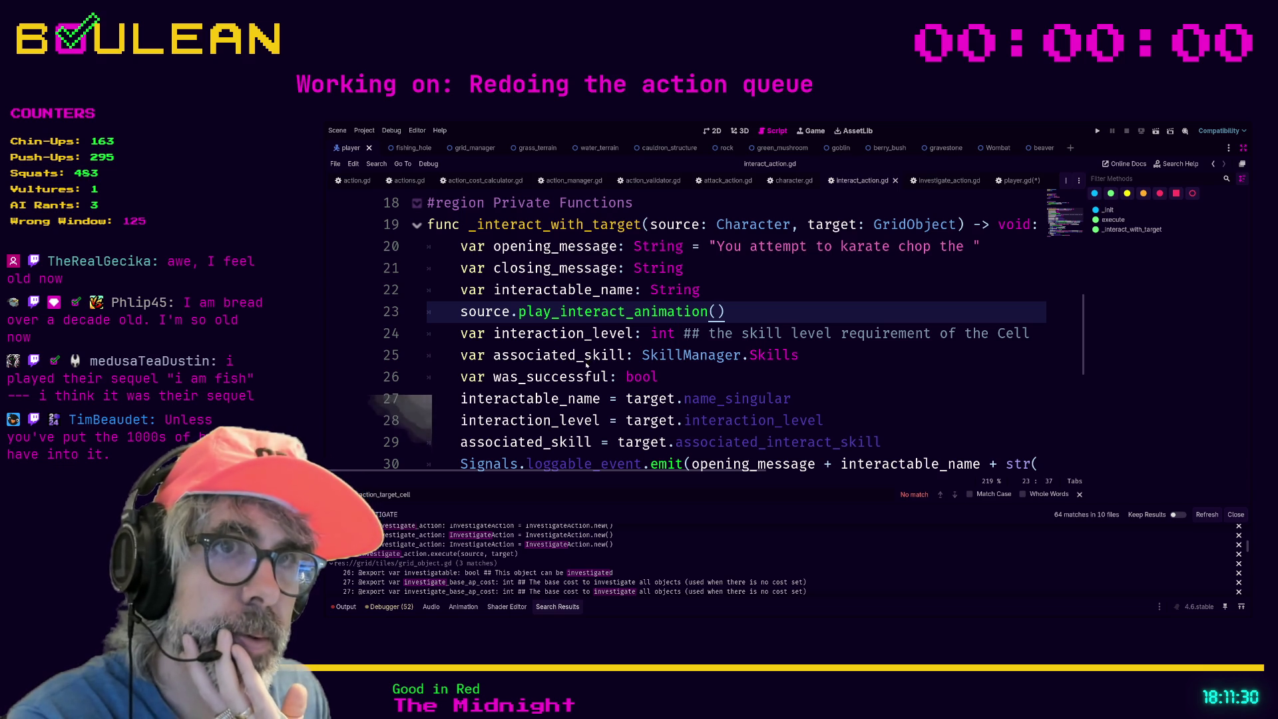
Exit distraction-free mode with Ctrl+Shift+F11 and select the declarations on lines 20–22.
key(Down)
key(Down)
key(Down)
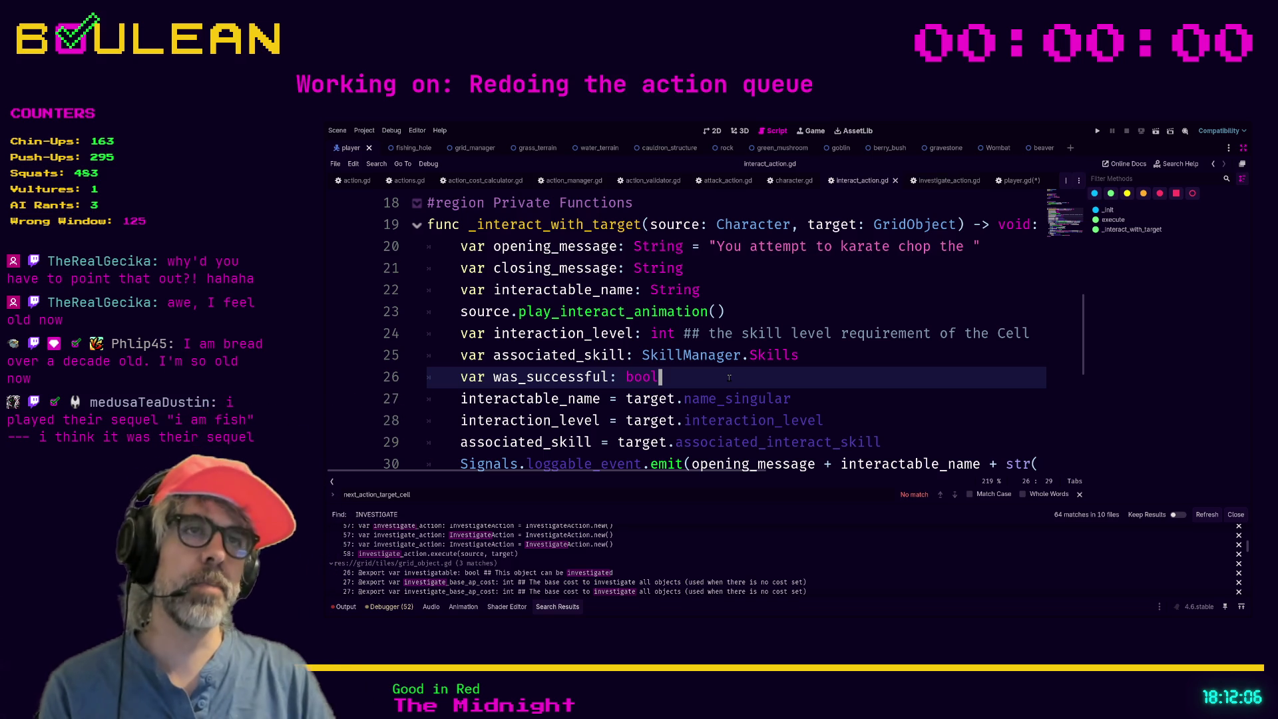
key(ctrl+shift+F11)
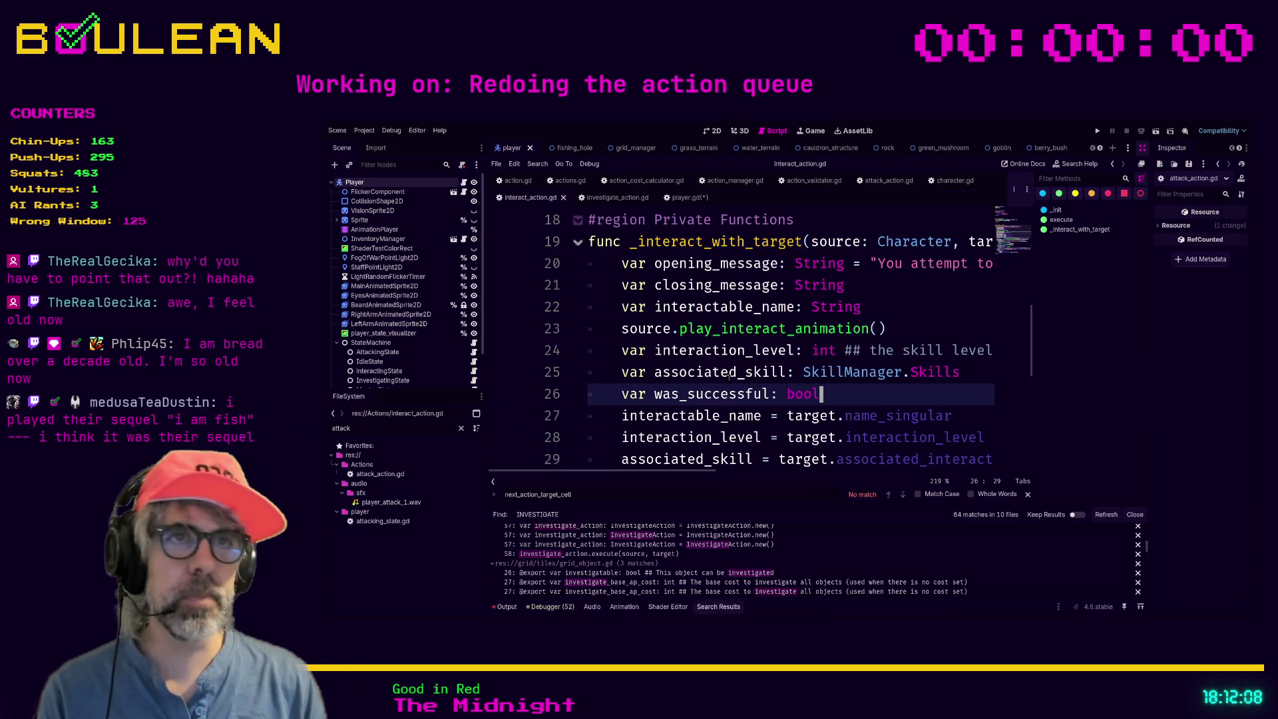
click(925, 280)
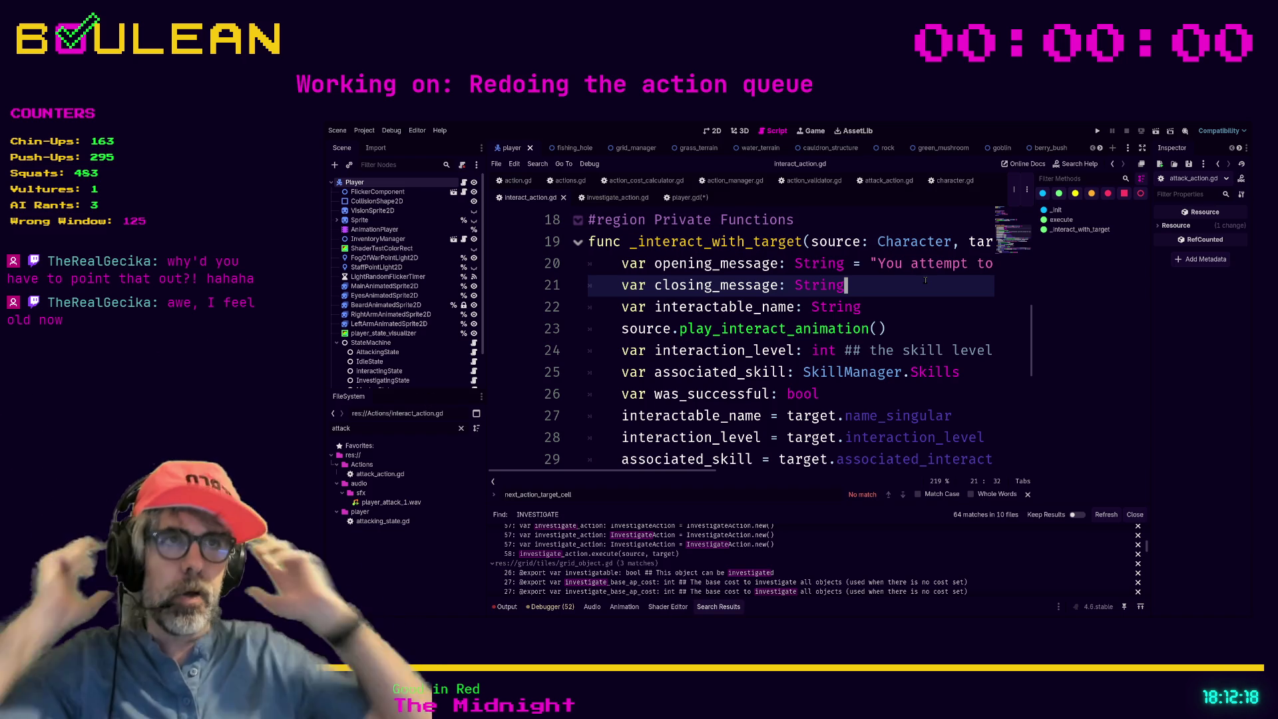
drag(862, 307, 579, 266)
drag(863, 307, 584, 269)
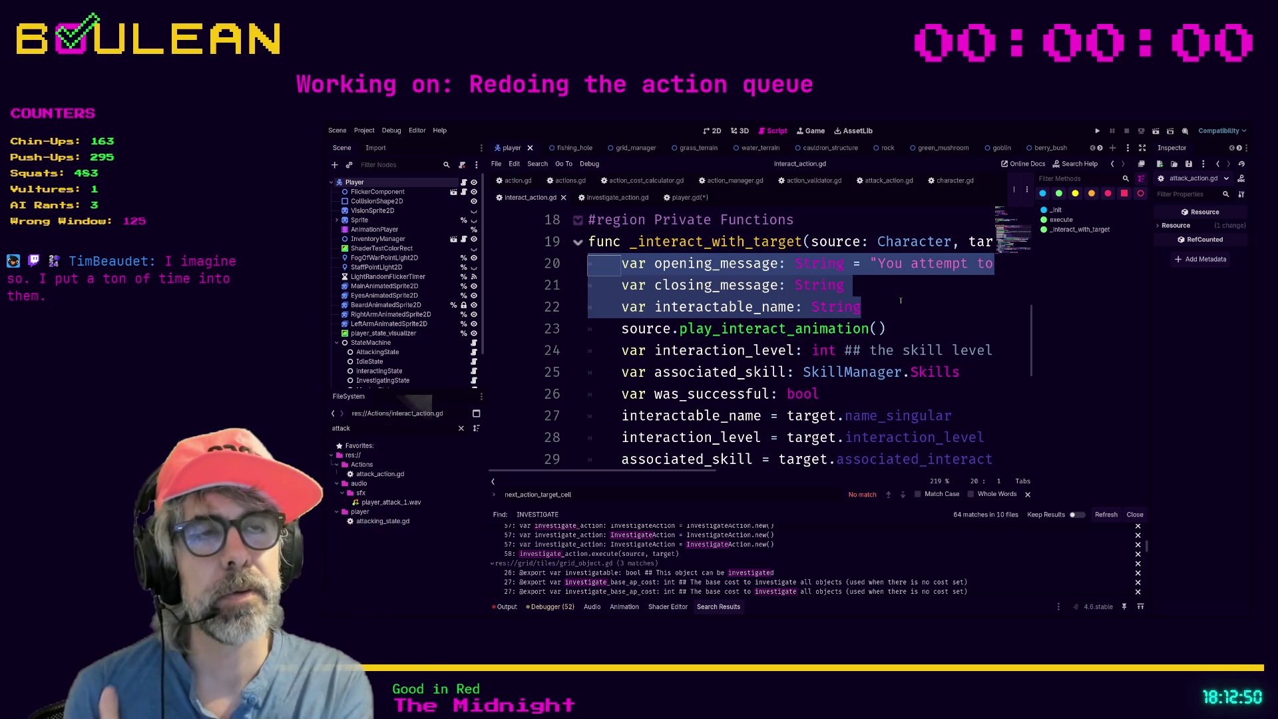
scroll(900, 300, up, 1)
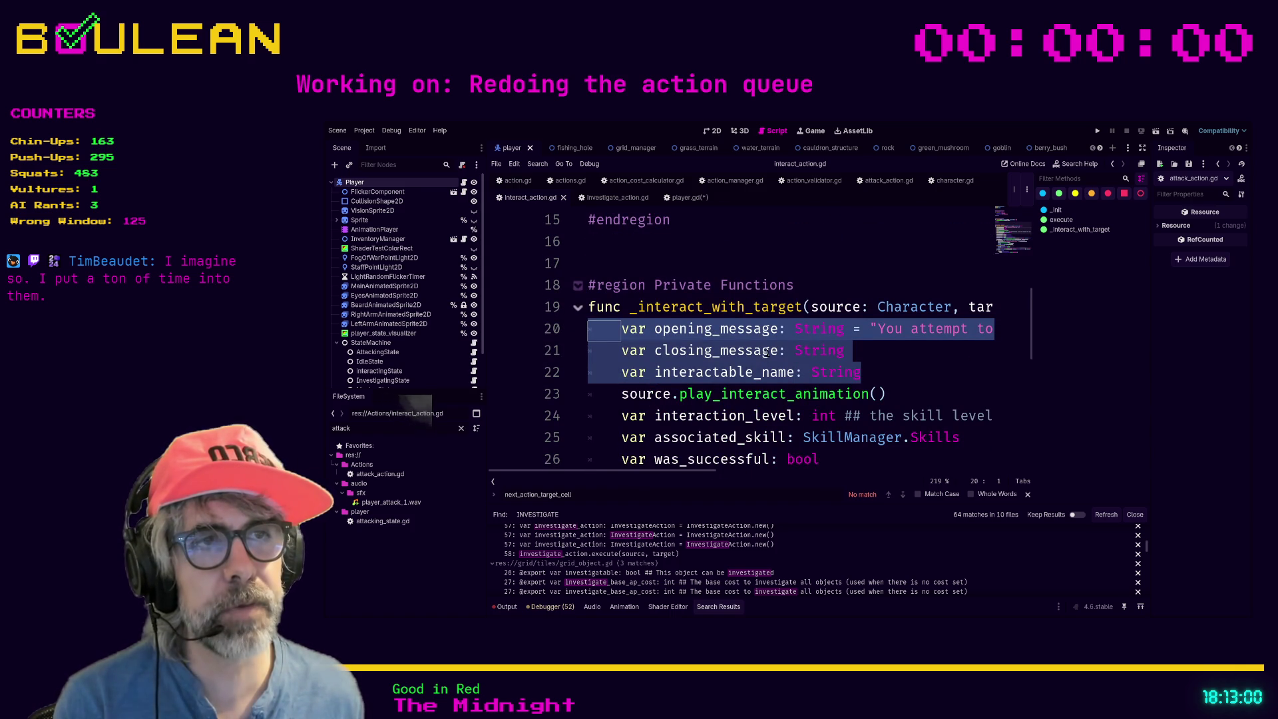
click(880, 368)
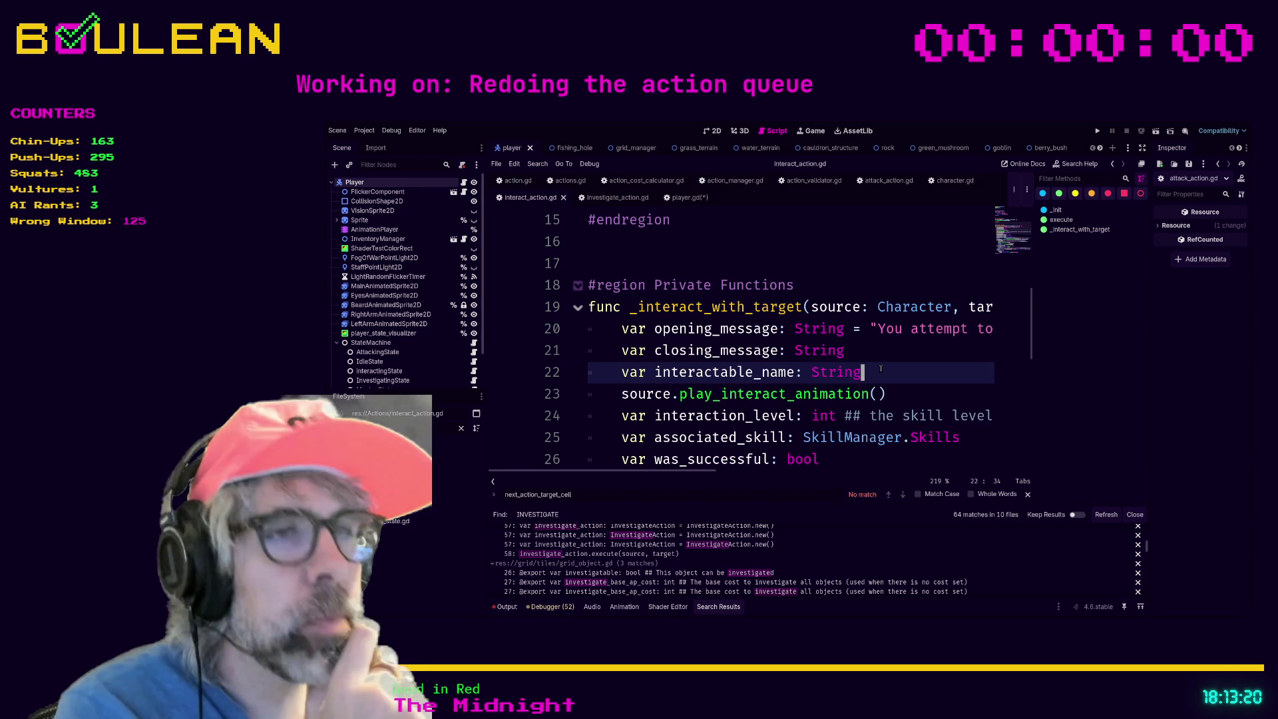
scroll(824, 322, down, 1)
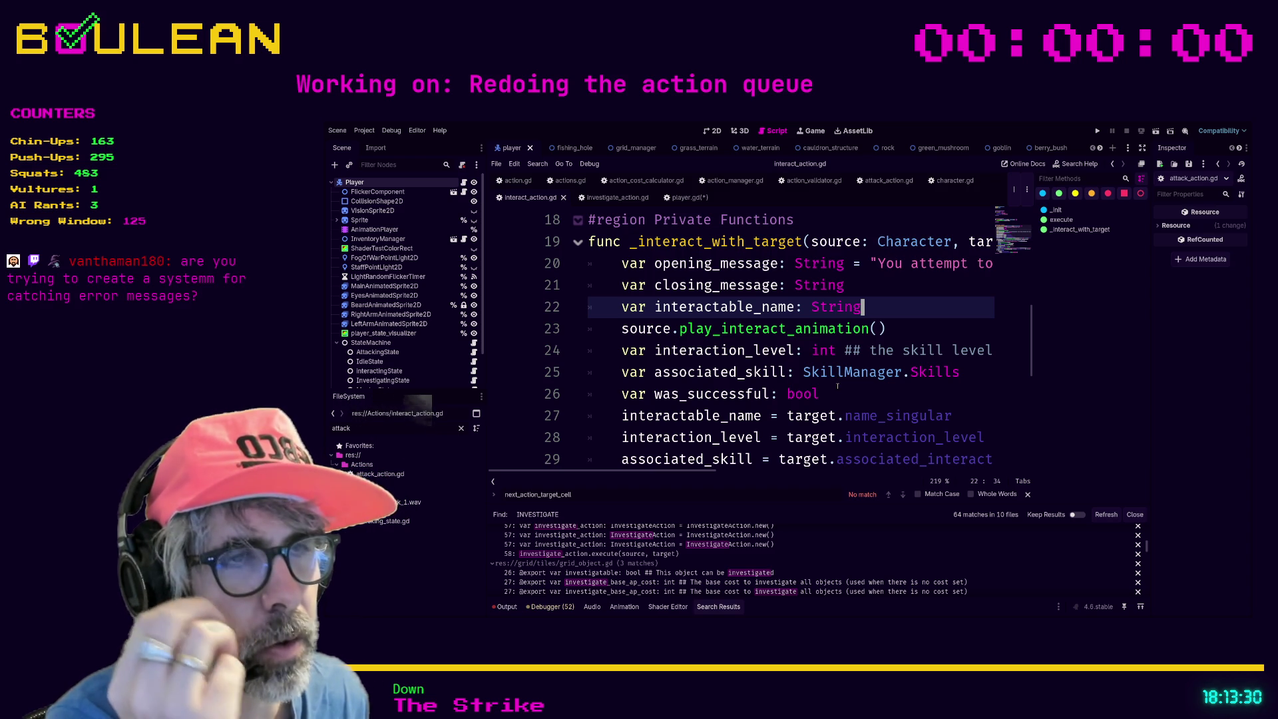
scroll(837, 386, down, 1)
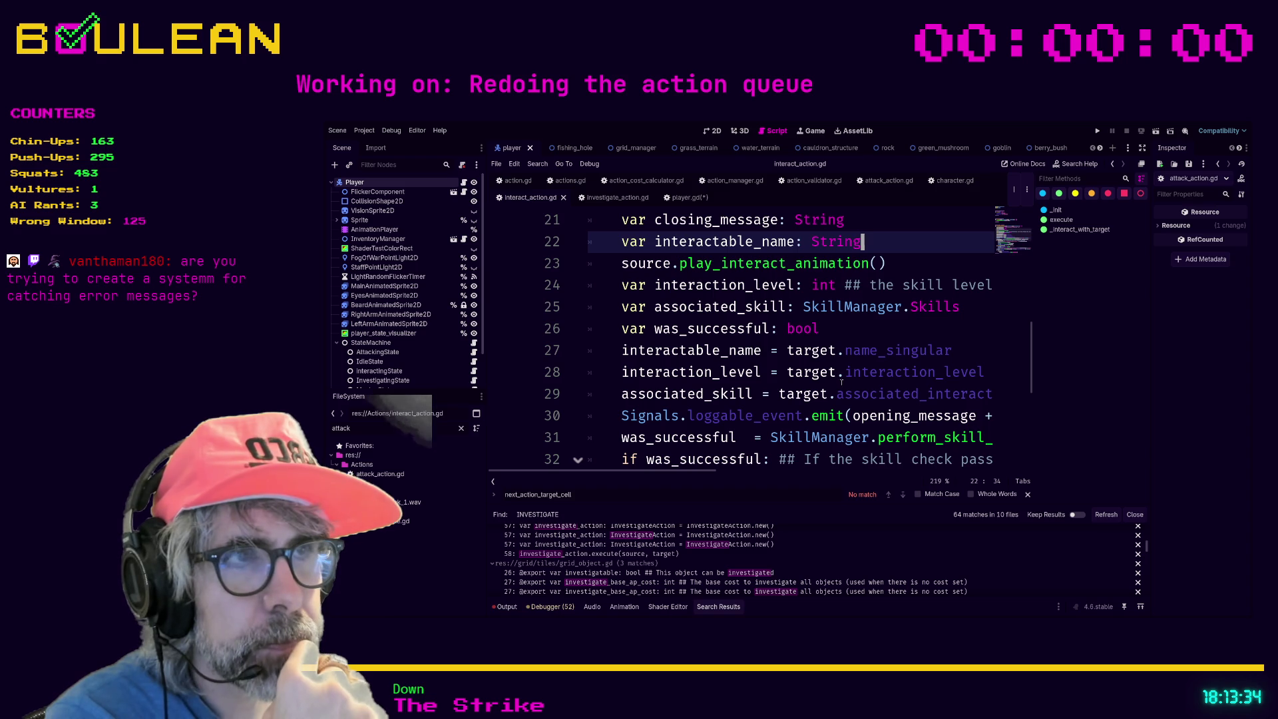
scroll(843, 374, down, 1)
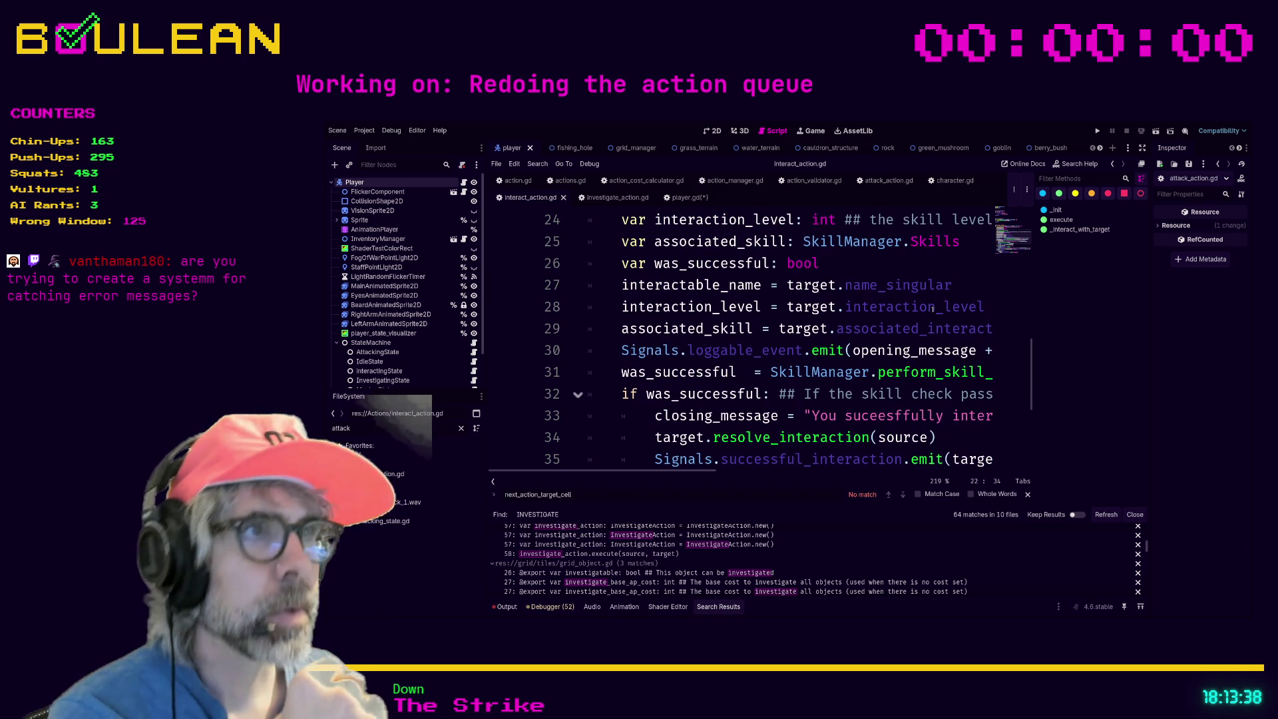
click(941, 269)
key(F5)
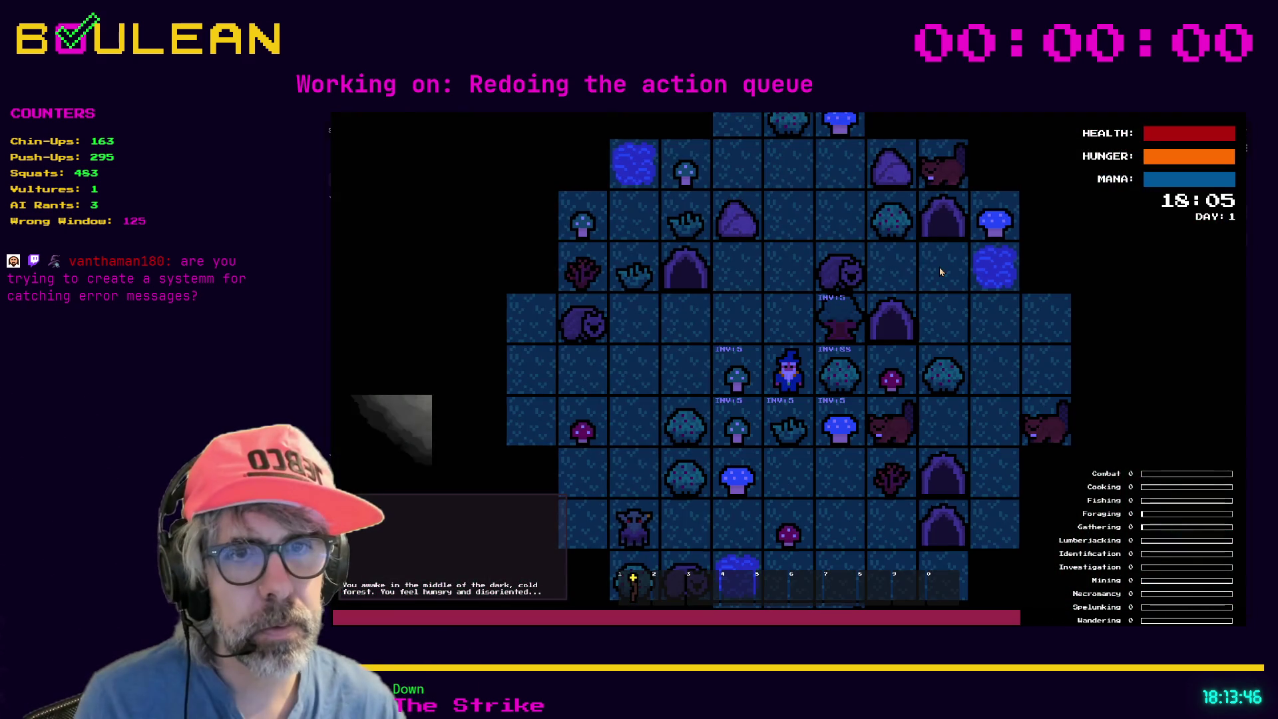
Move the wizard north, investigate west, north and south, then stop the game with F8.
key(Up)
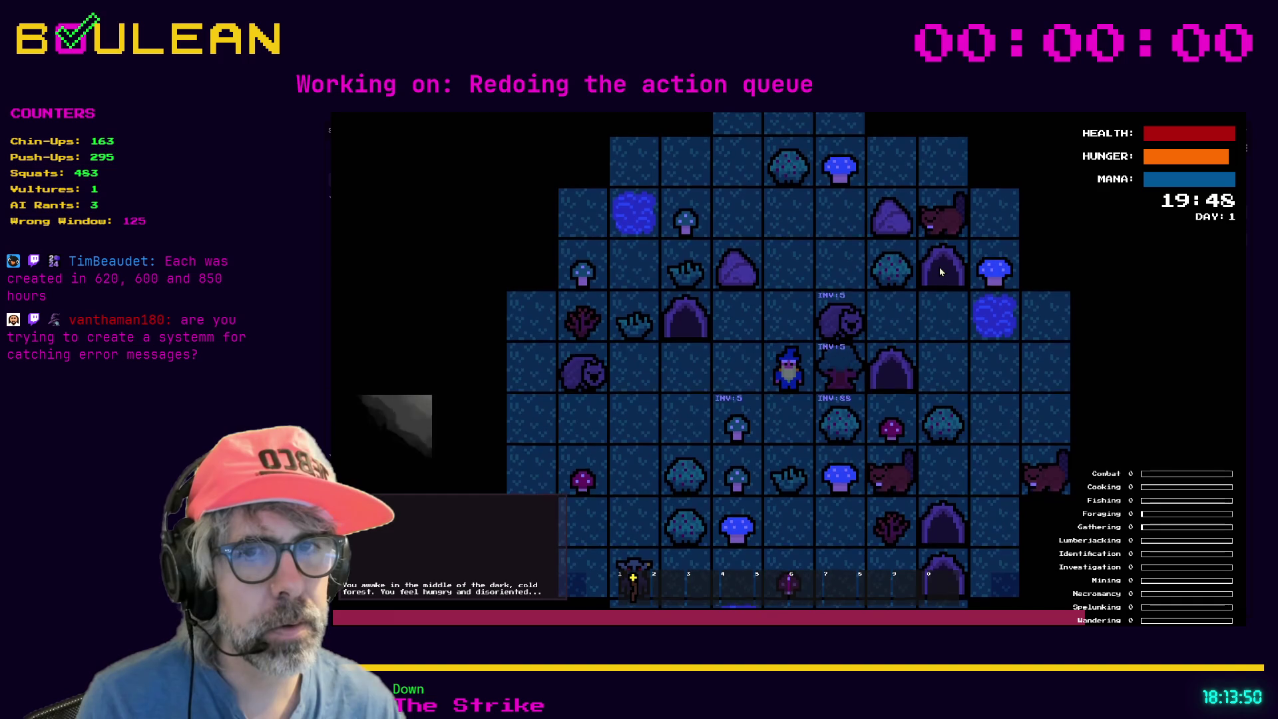
key(shift+Left)
key(shift+Up)
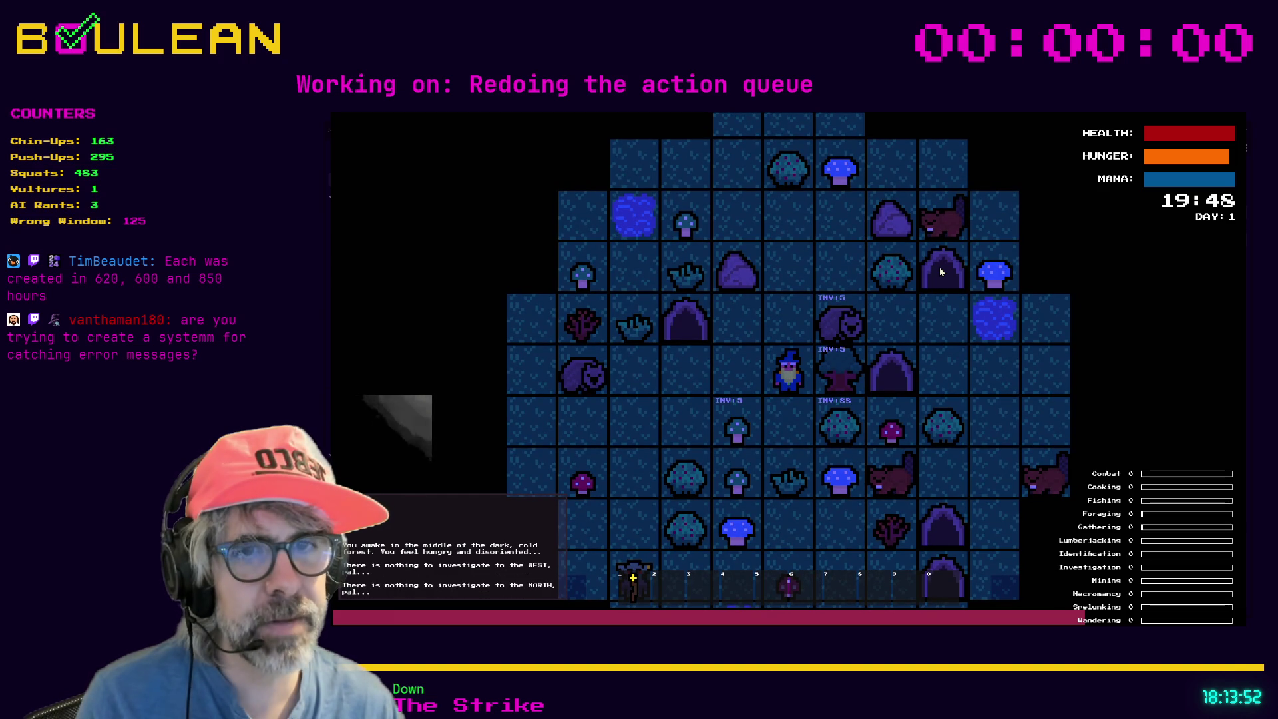
key(shift+Down)
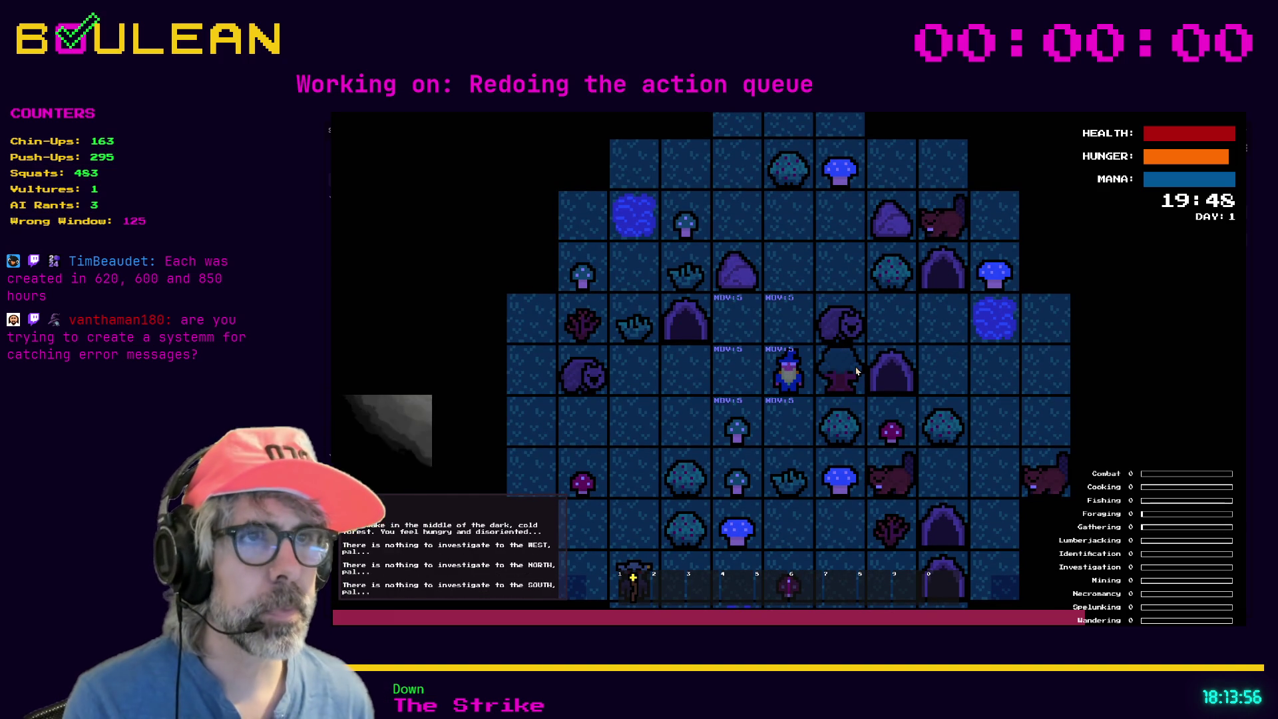
key(F8)
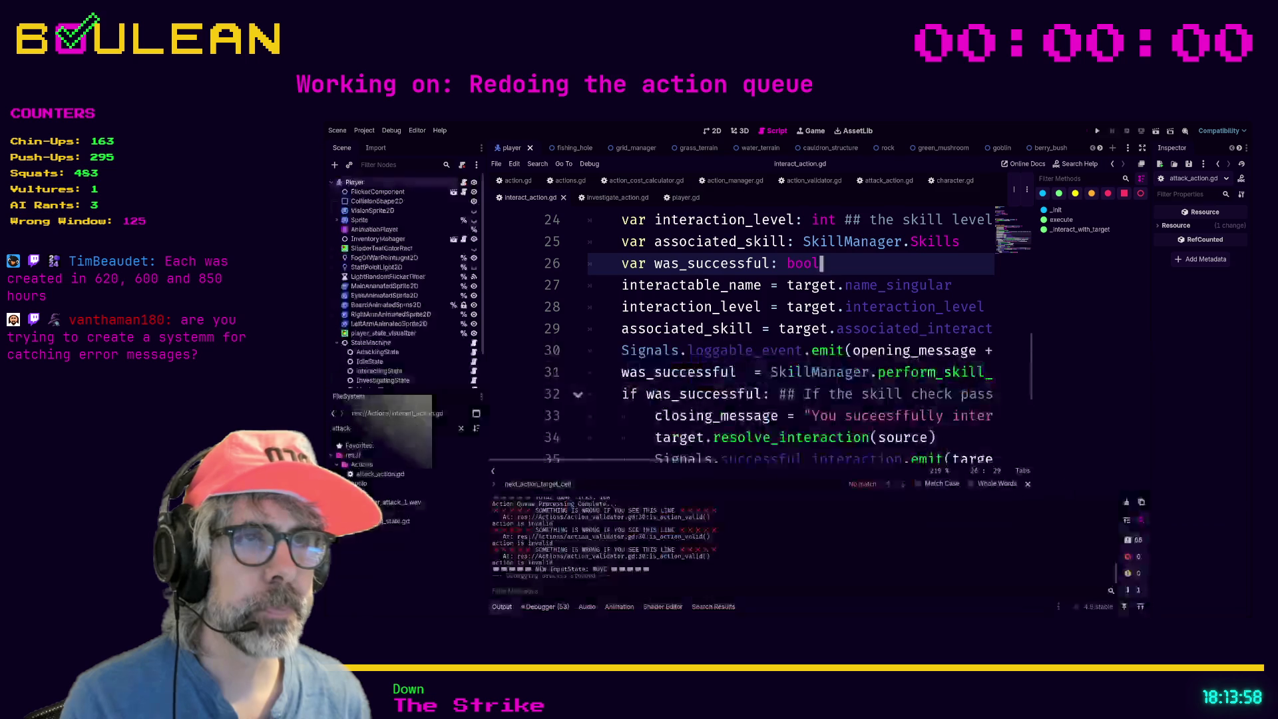
Filter the FileSystem dock for 'ui', browse the results, then run the project with F5.
click(404, 427)
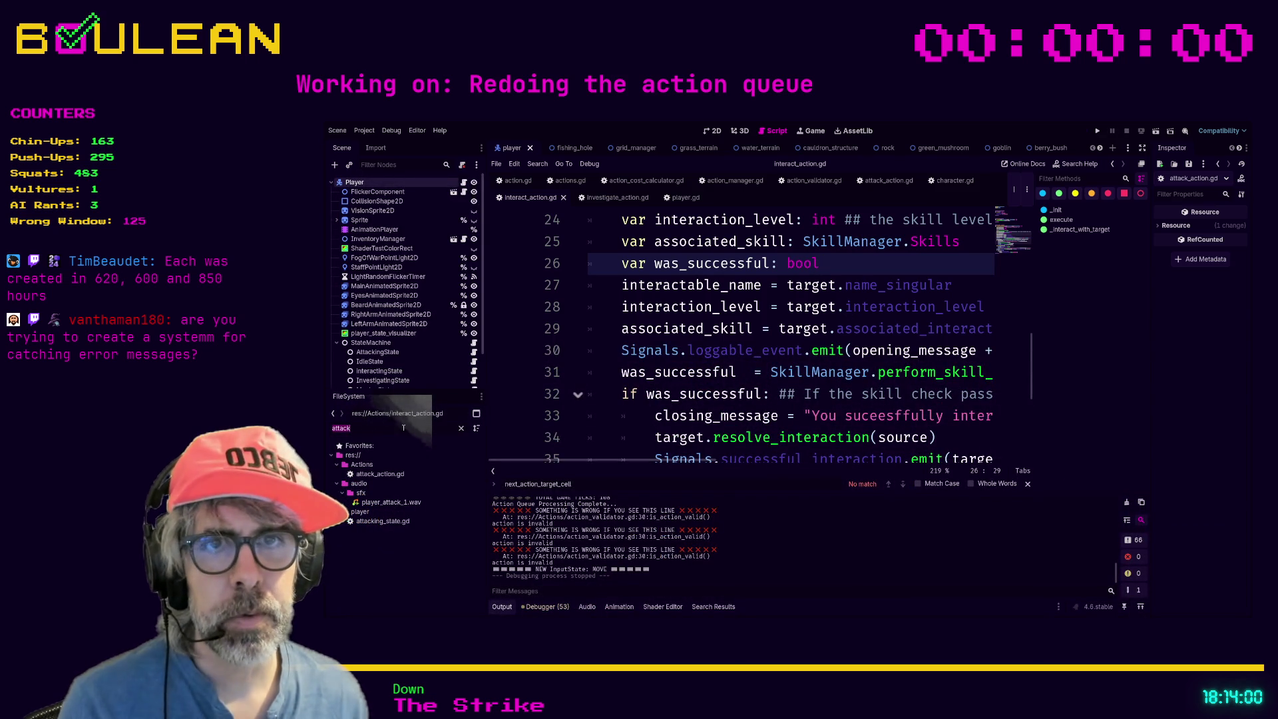
key(ctrl+a)
text(ui)
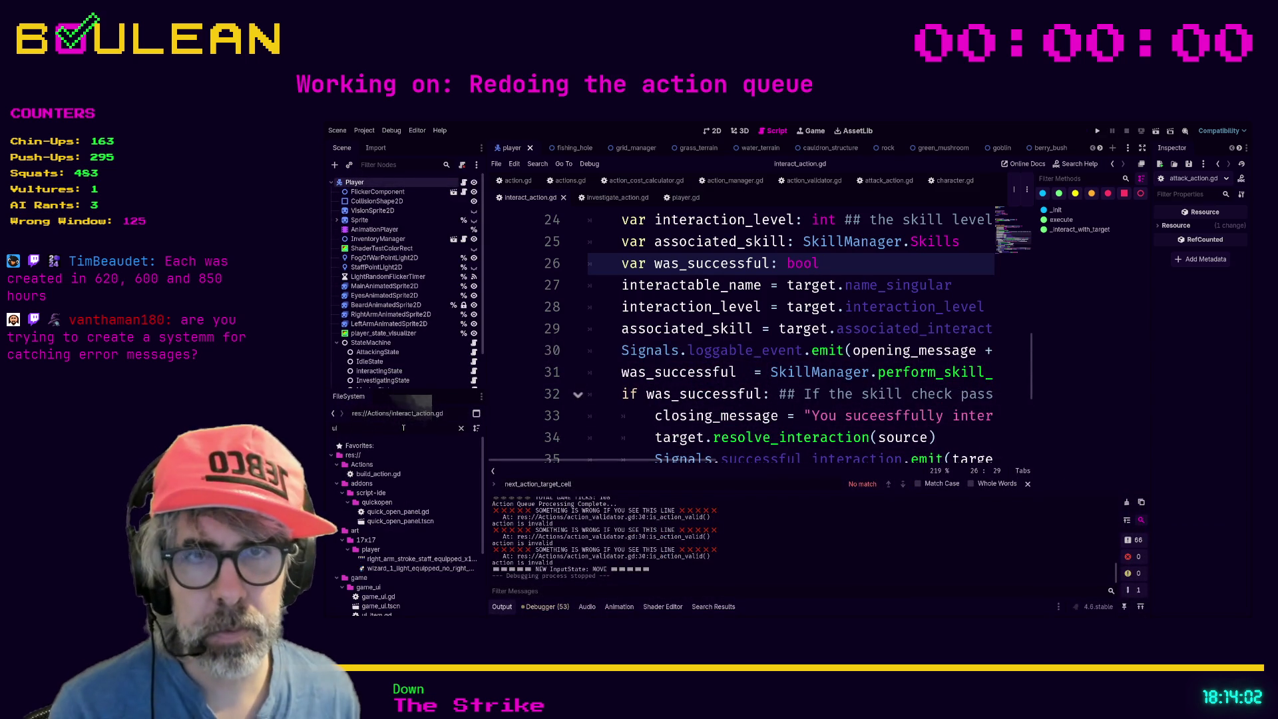
scroll(420, 479, down, 1)
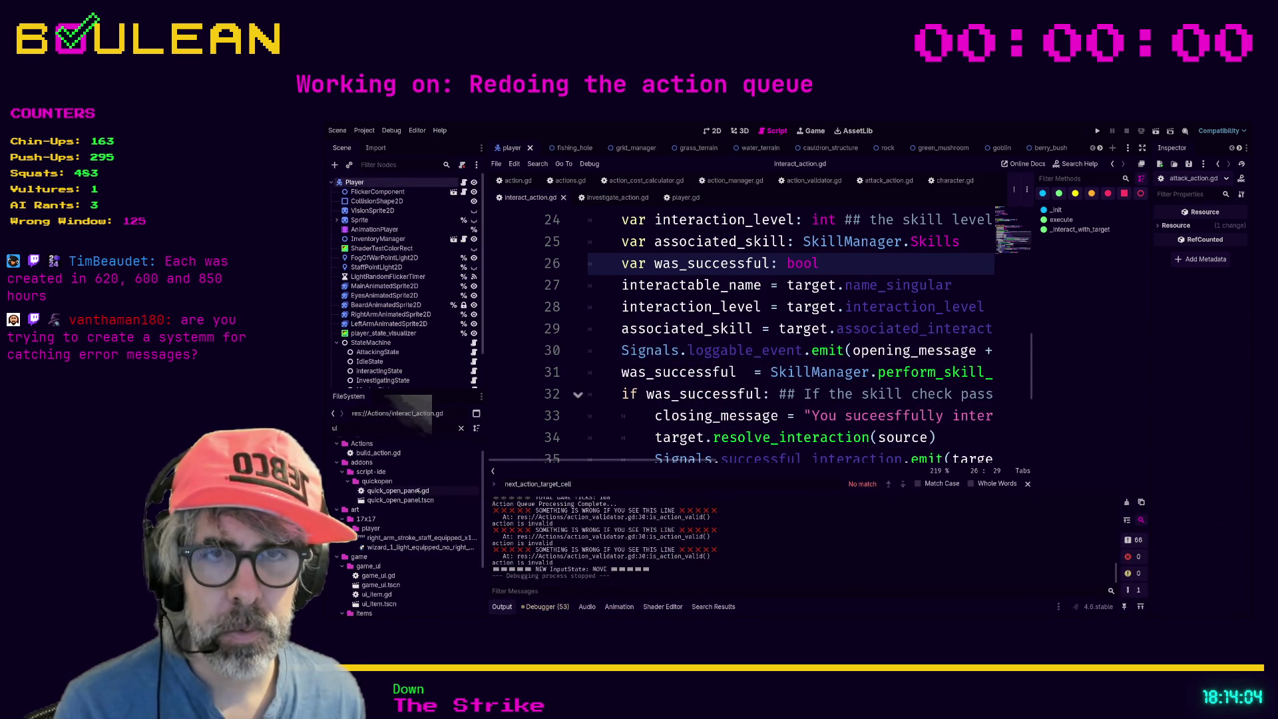
scroll(417, 485, down, 3)
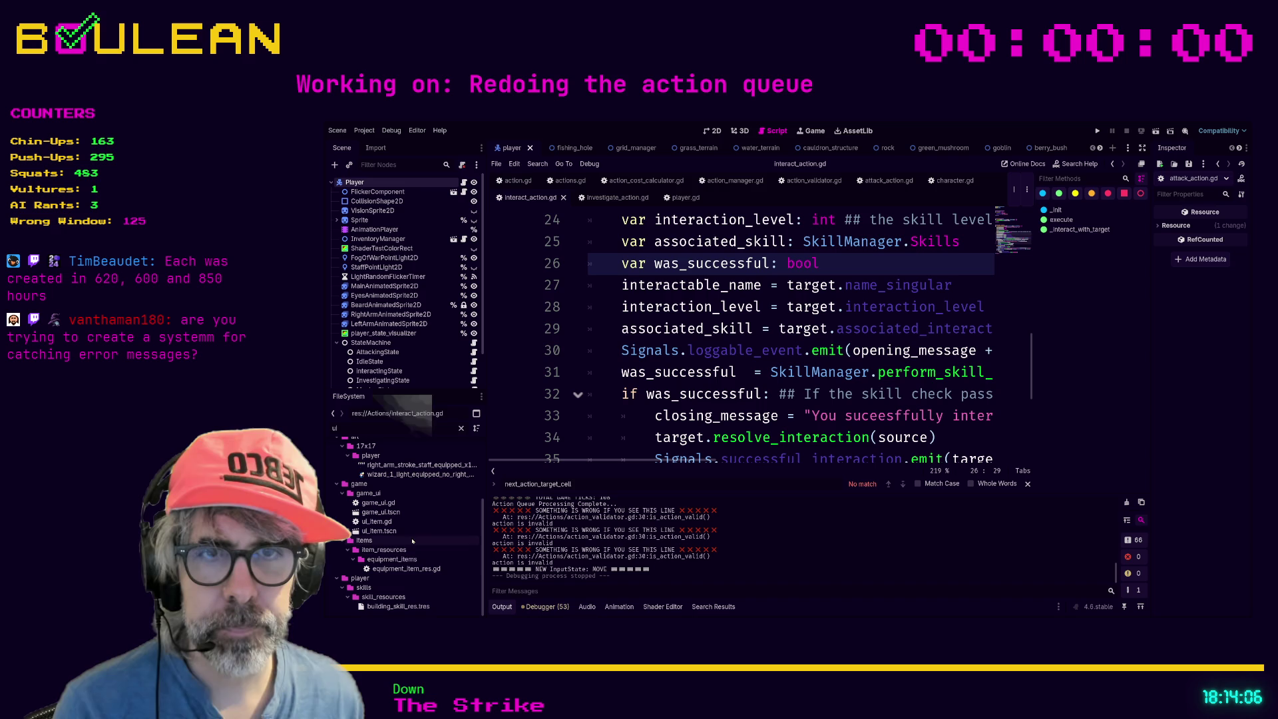
scroll(405, 563, up, 3)
scroll(403, 560, up, 2)
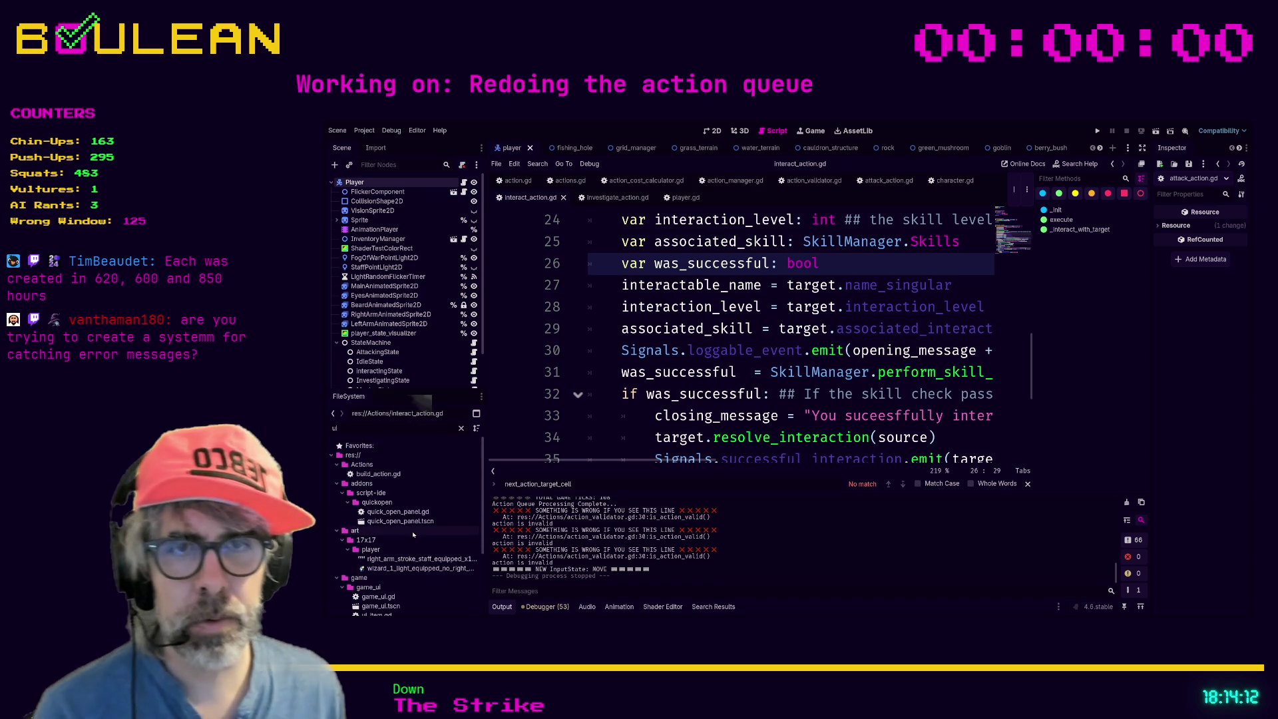
scroll(403, 536, down, 1)
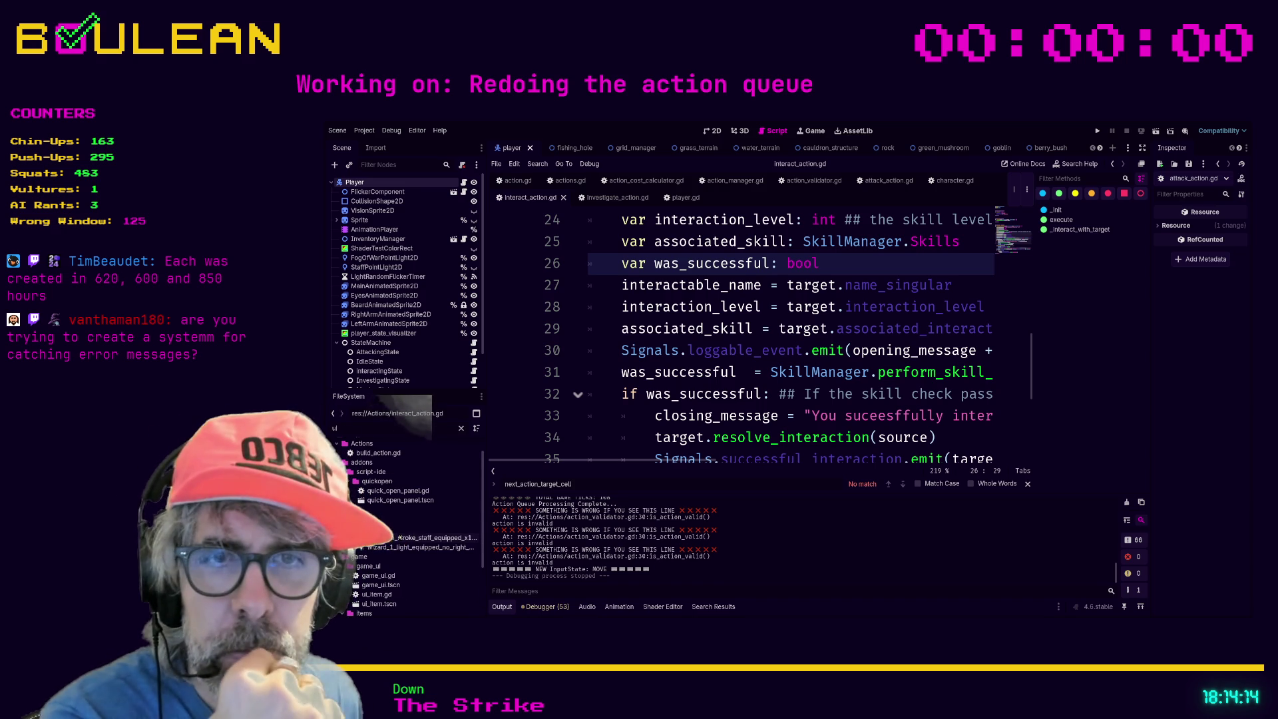
scroll(400, 537, down, 2)
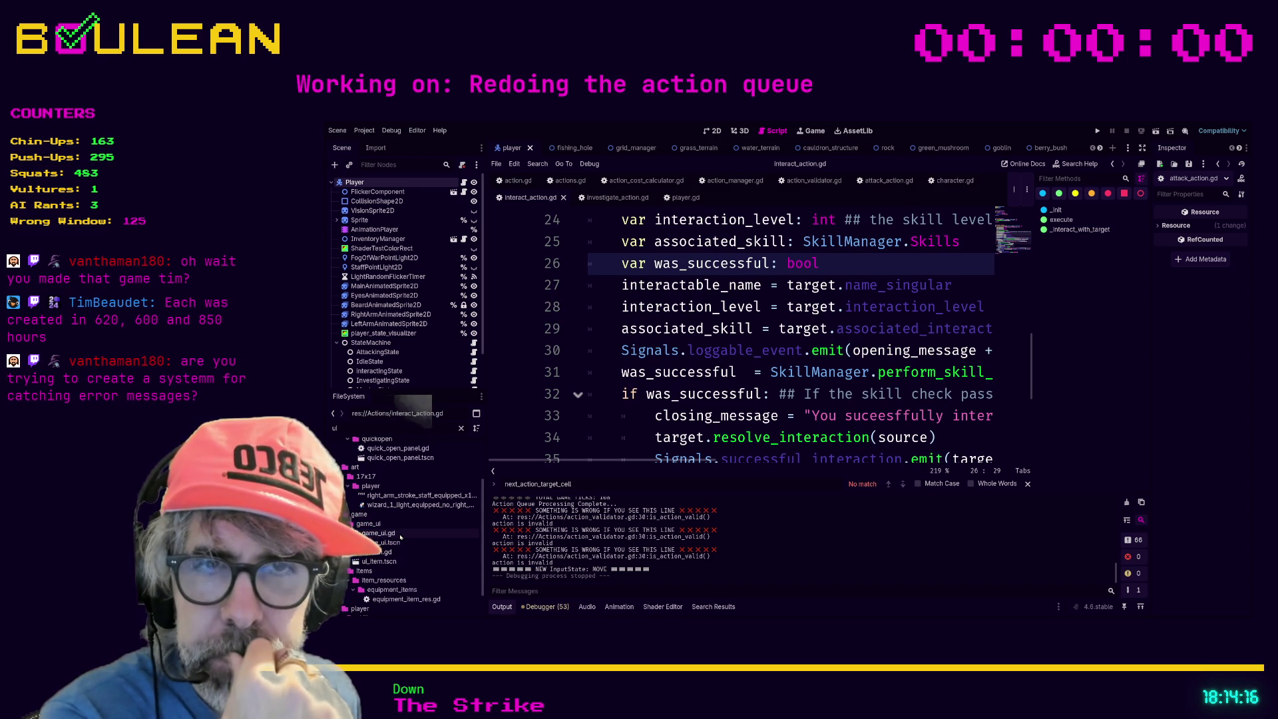
scroll(400, 537, down, 2)
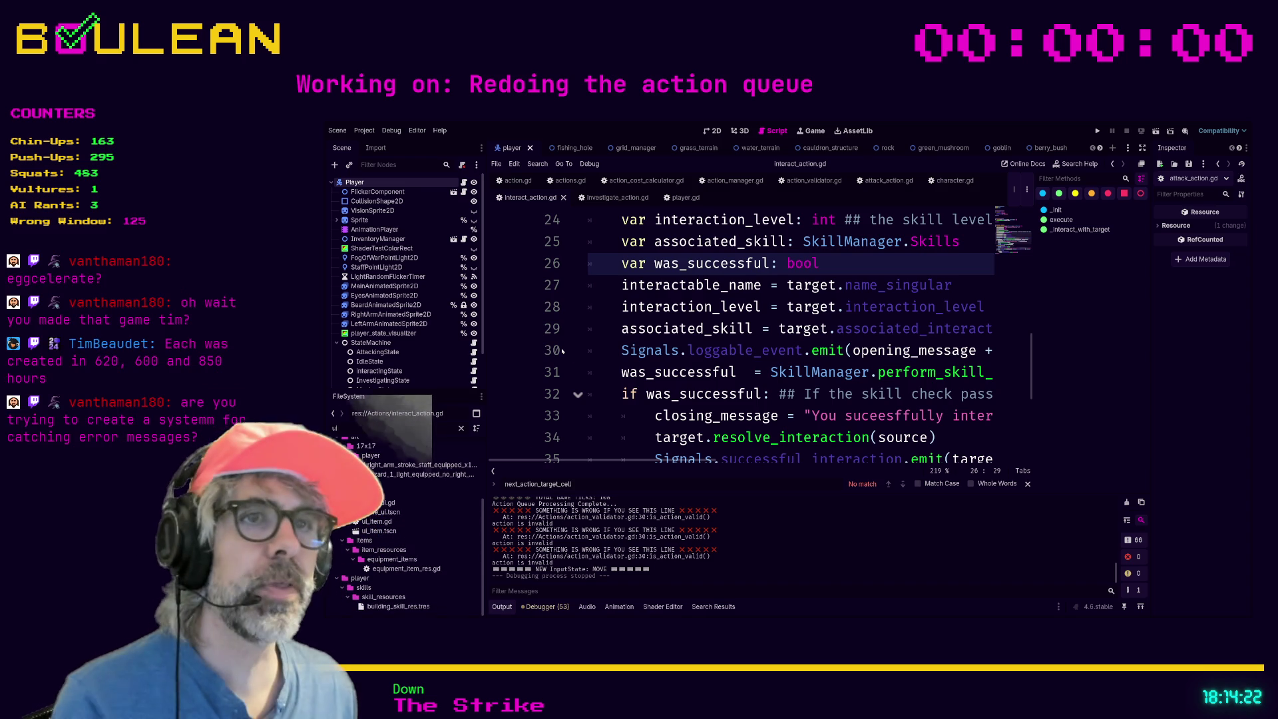
click(601, 339)
key(F5)
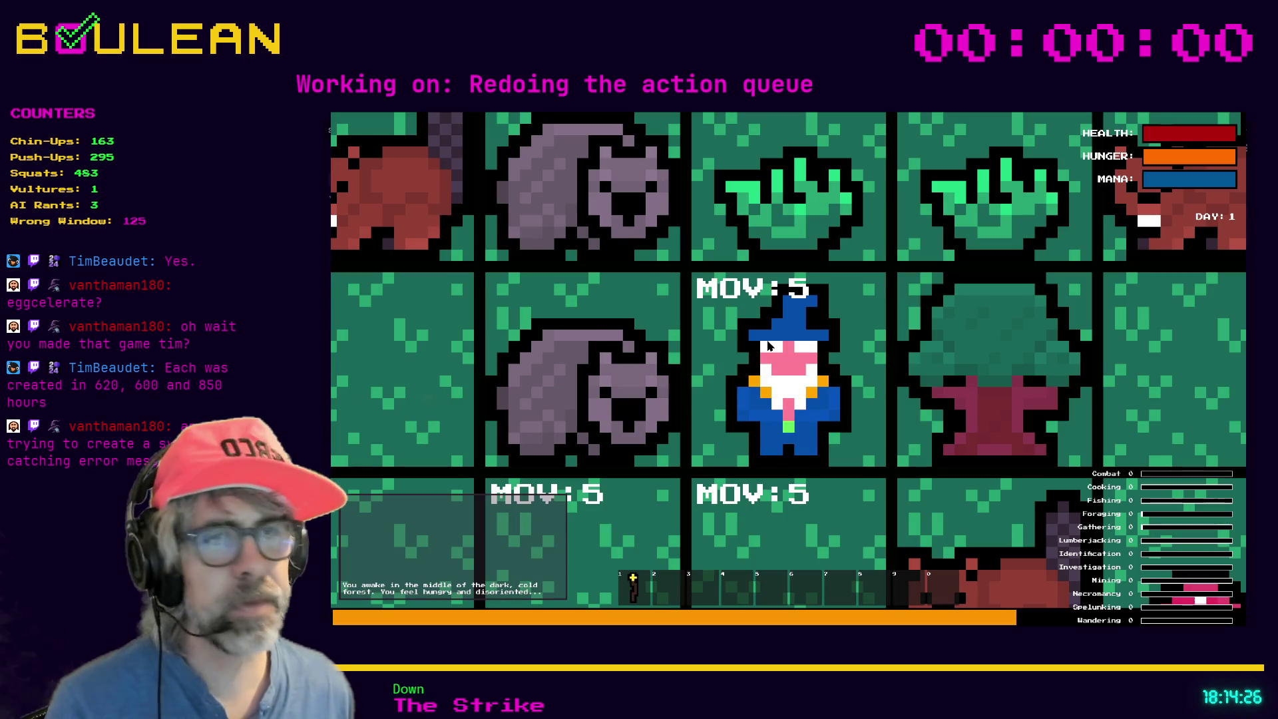
Zoom out, attack the wombat, move up and right, and pick up three items with G.
scroll(600, 339, down, 3)
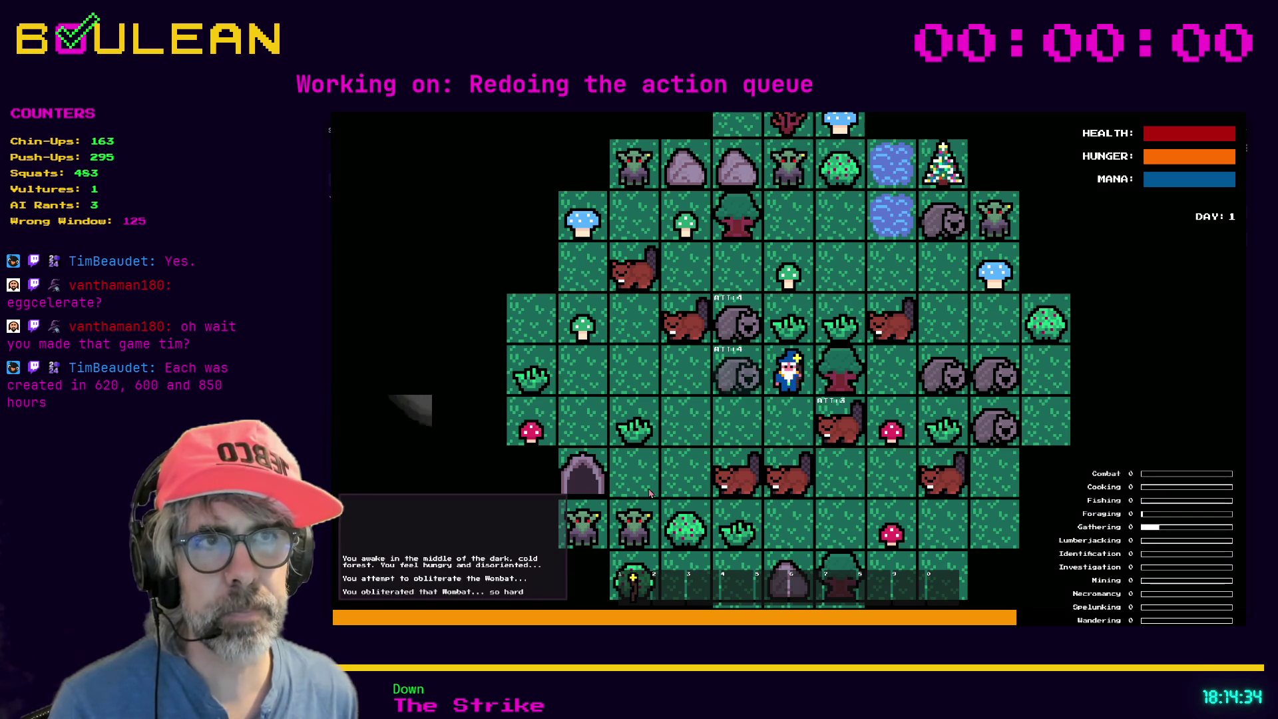
key(Left)
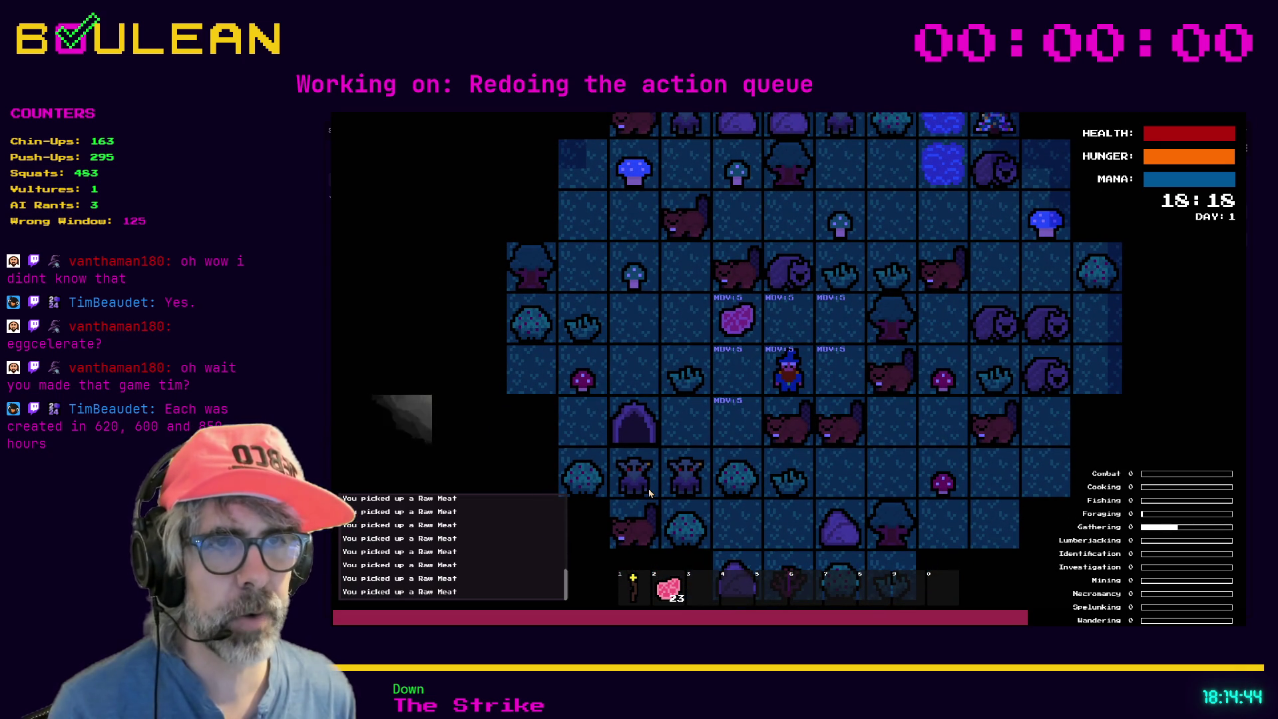
key(Up)
key(Up)
key(Up)
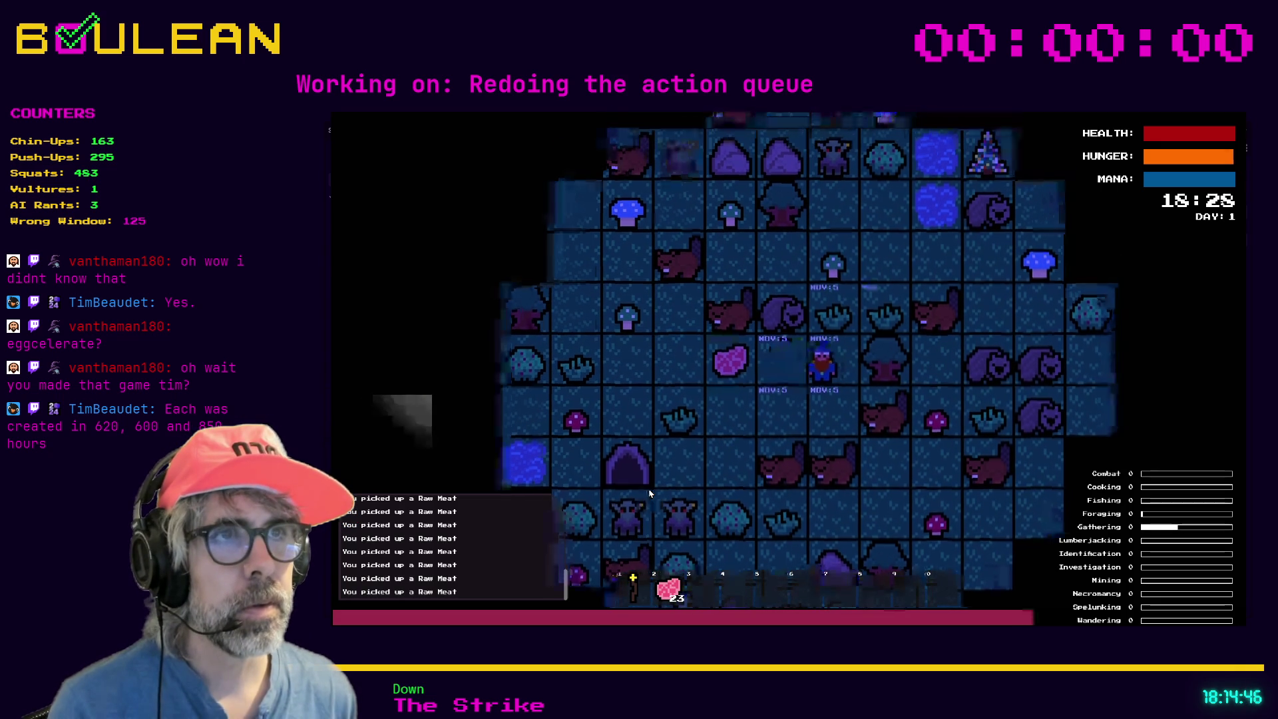
key(Right)
key(Right)
key(Right)
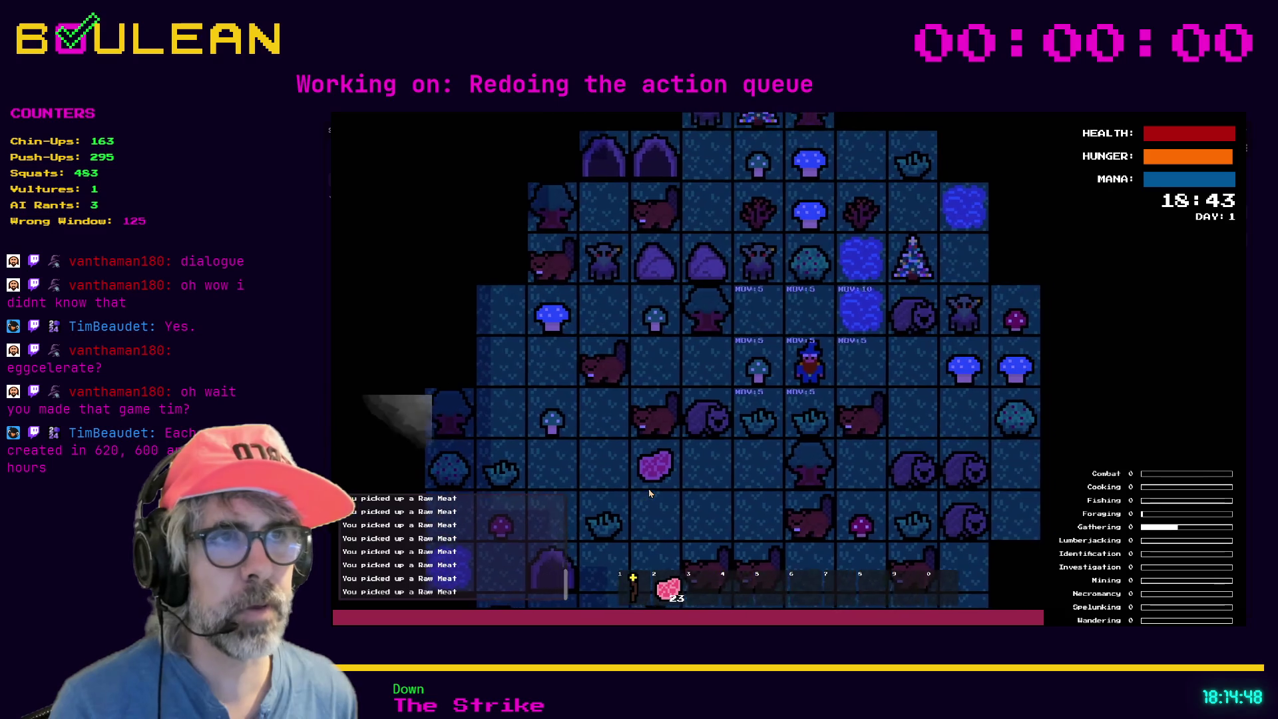
key(g)
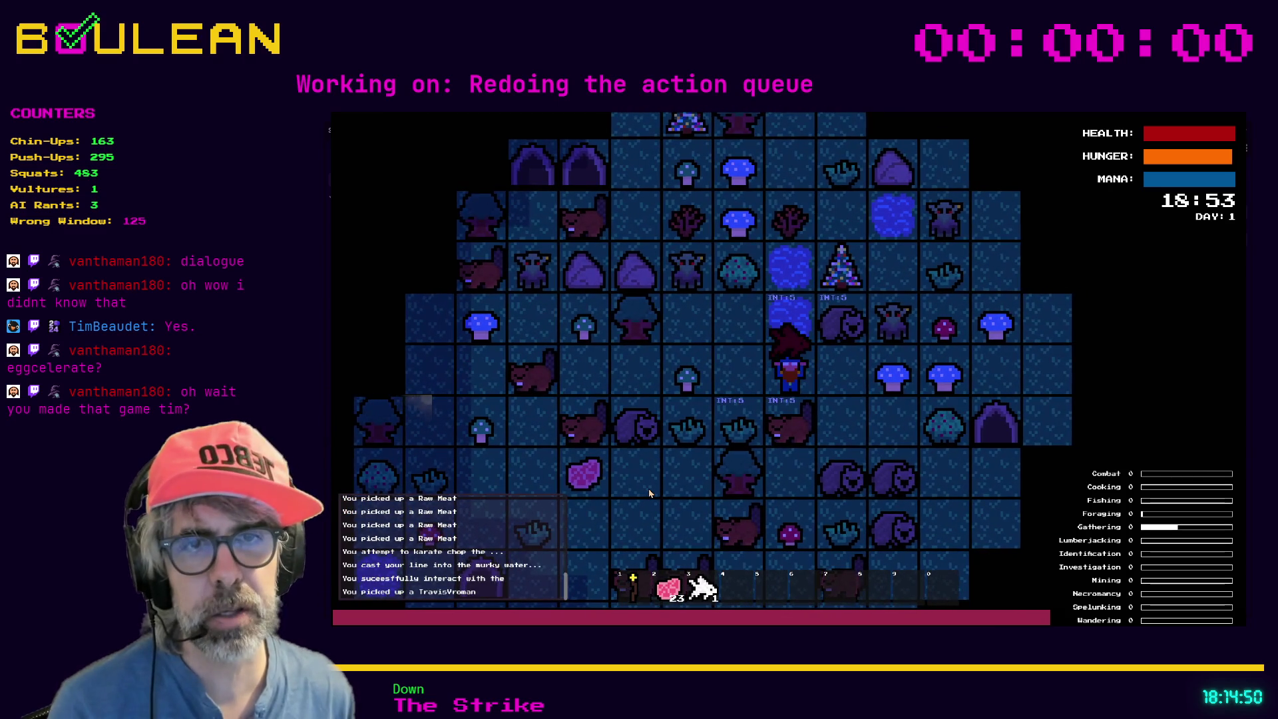
key(g)
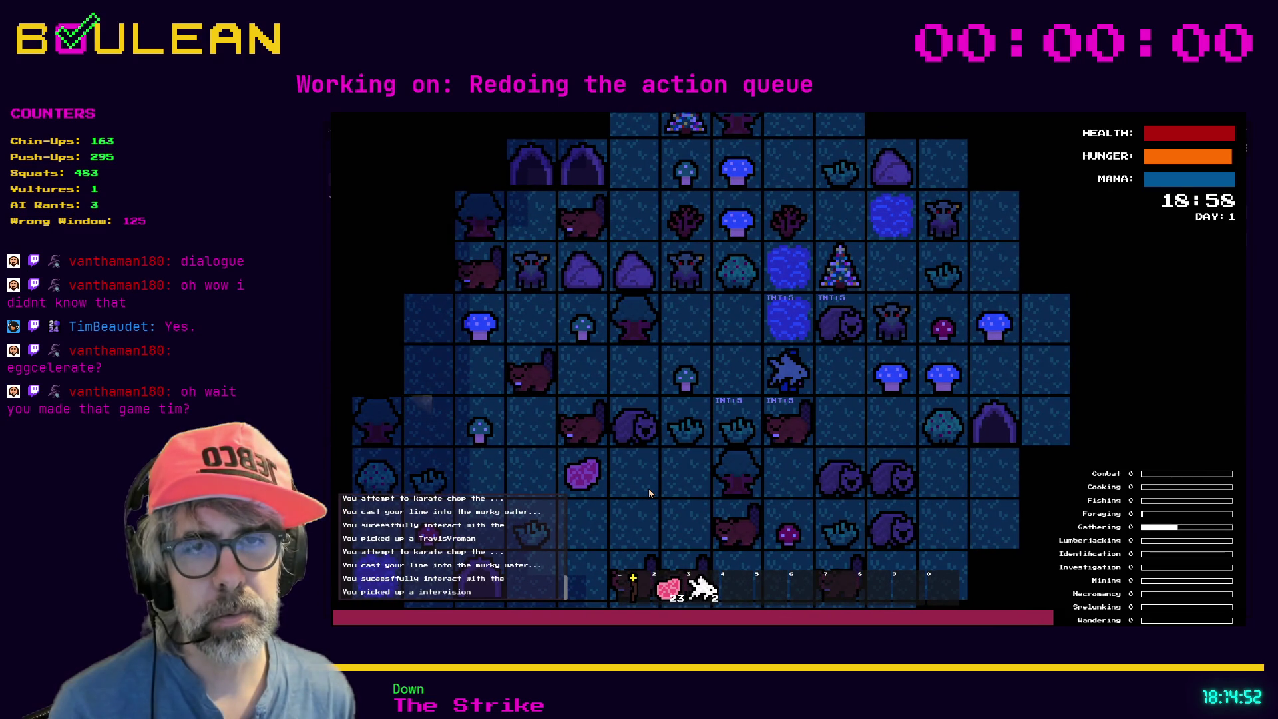
key(g)
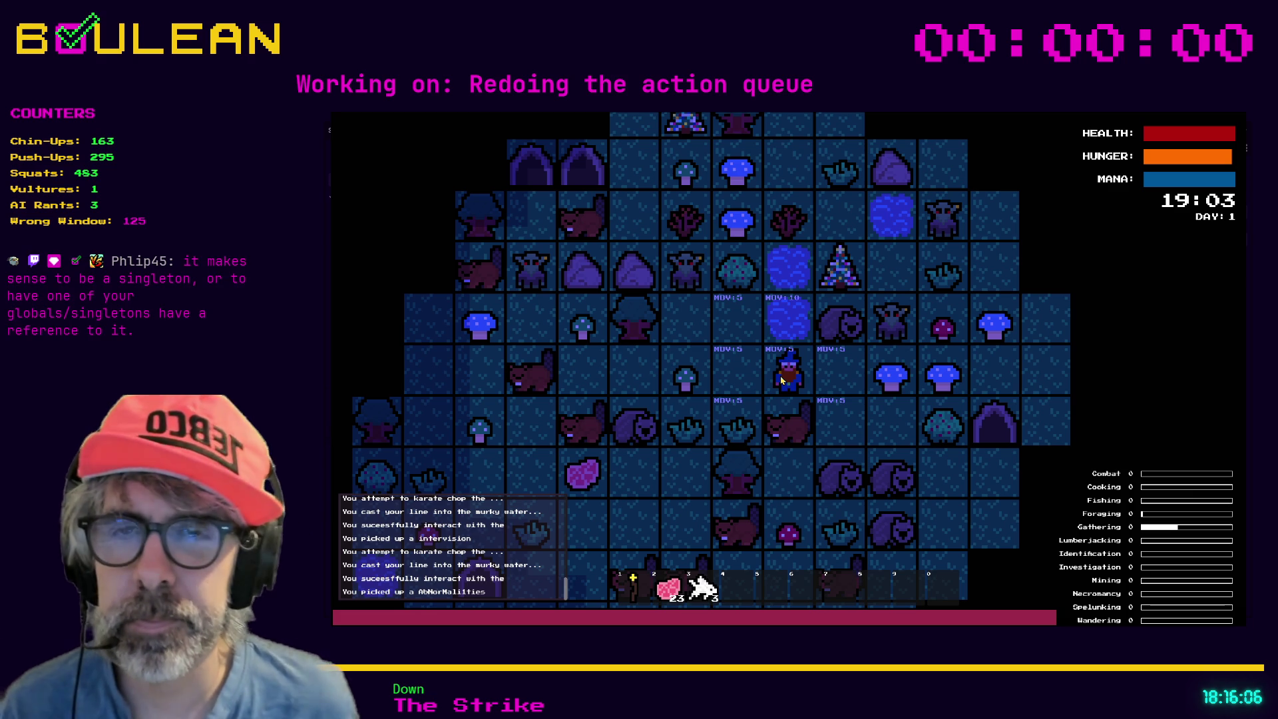
Move the wizard one tile up-left with Q, then stop the game with F8.
key(q)
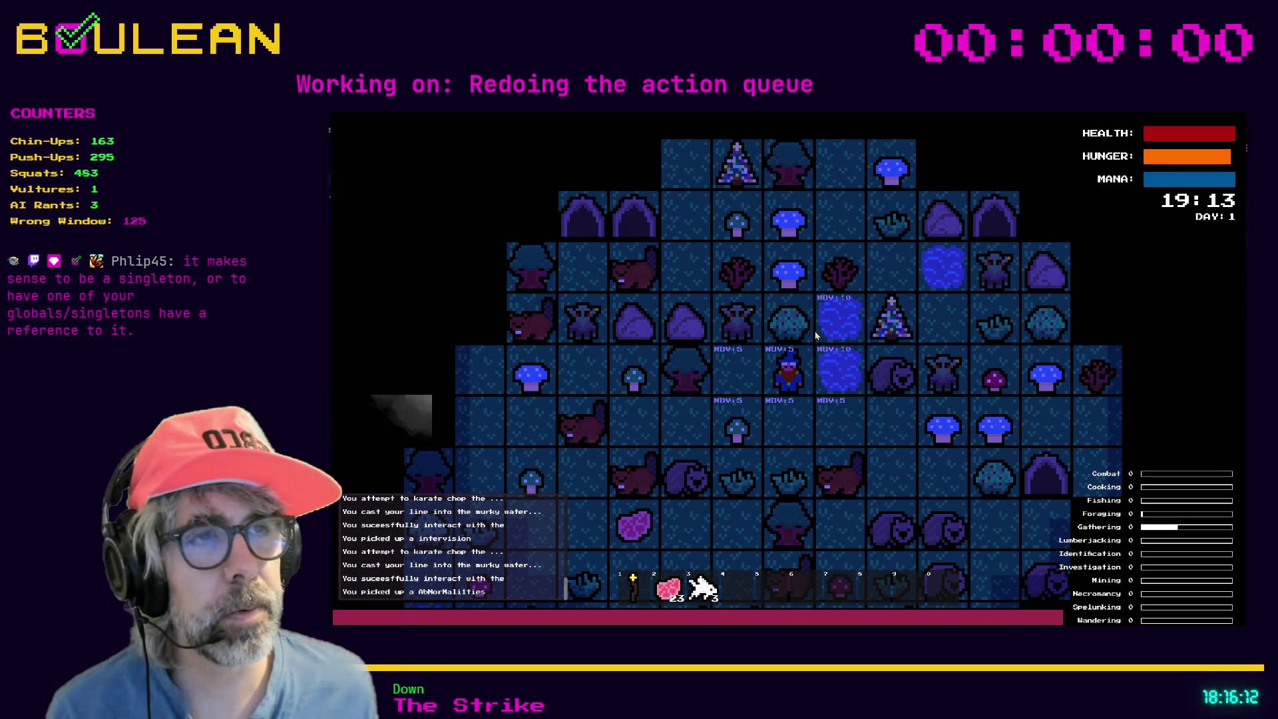
key(F8)
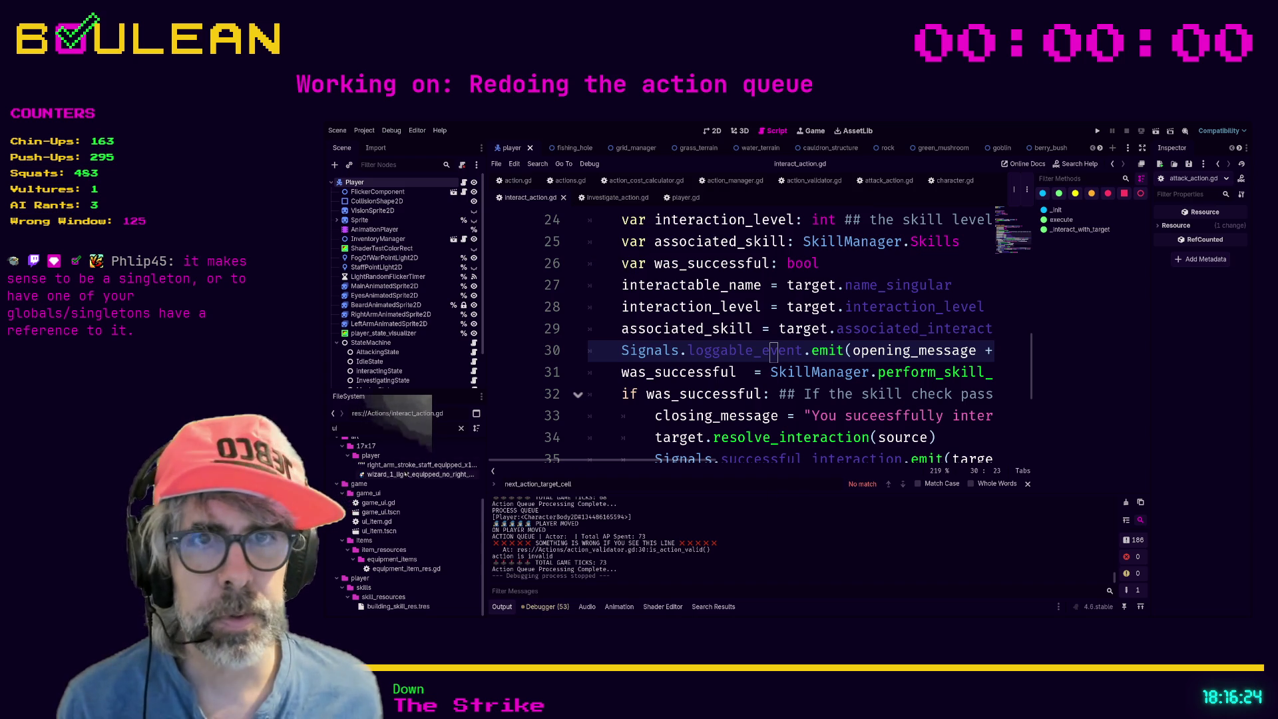
Filter files for 'global', clear the filter, collapse game and player folders, and select singletons.
key(BackSpace)
key(BackSpace)
text(gl)
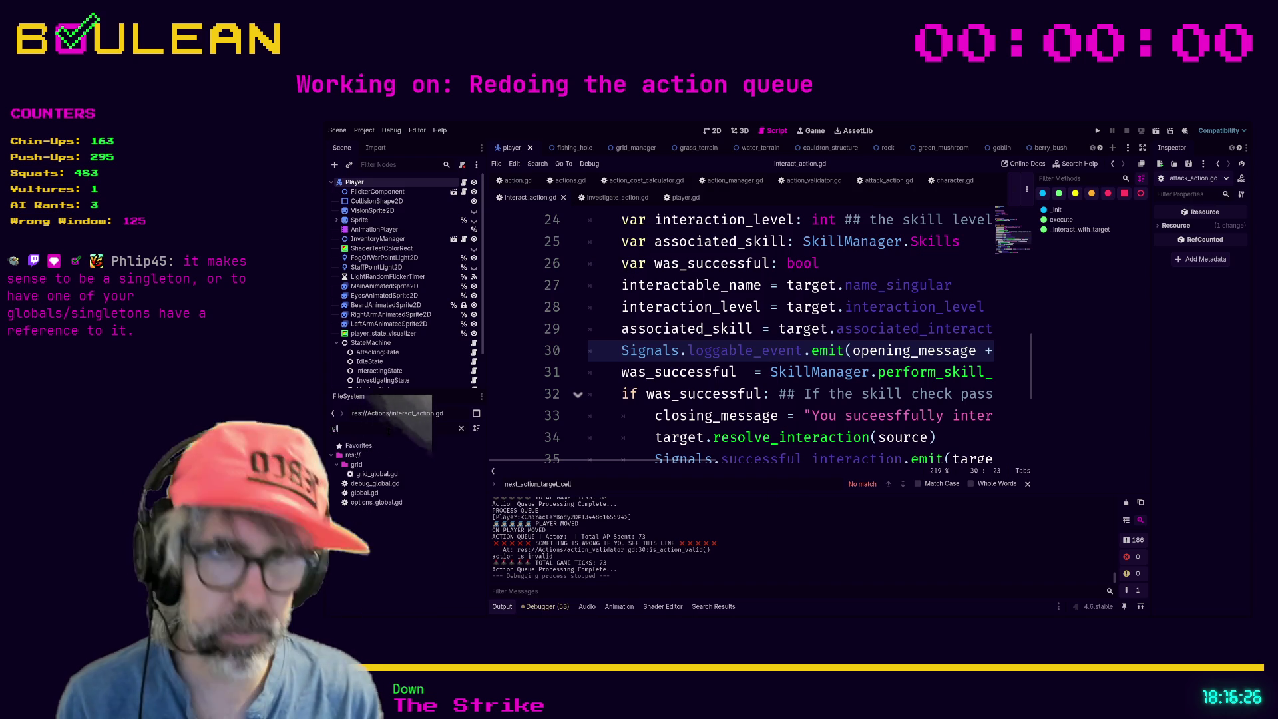
text(obal)
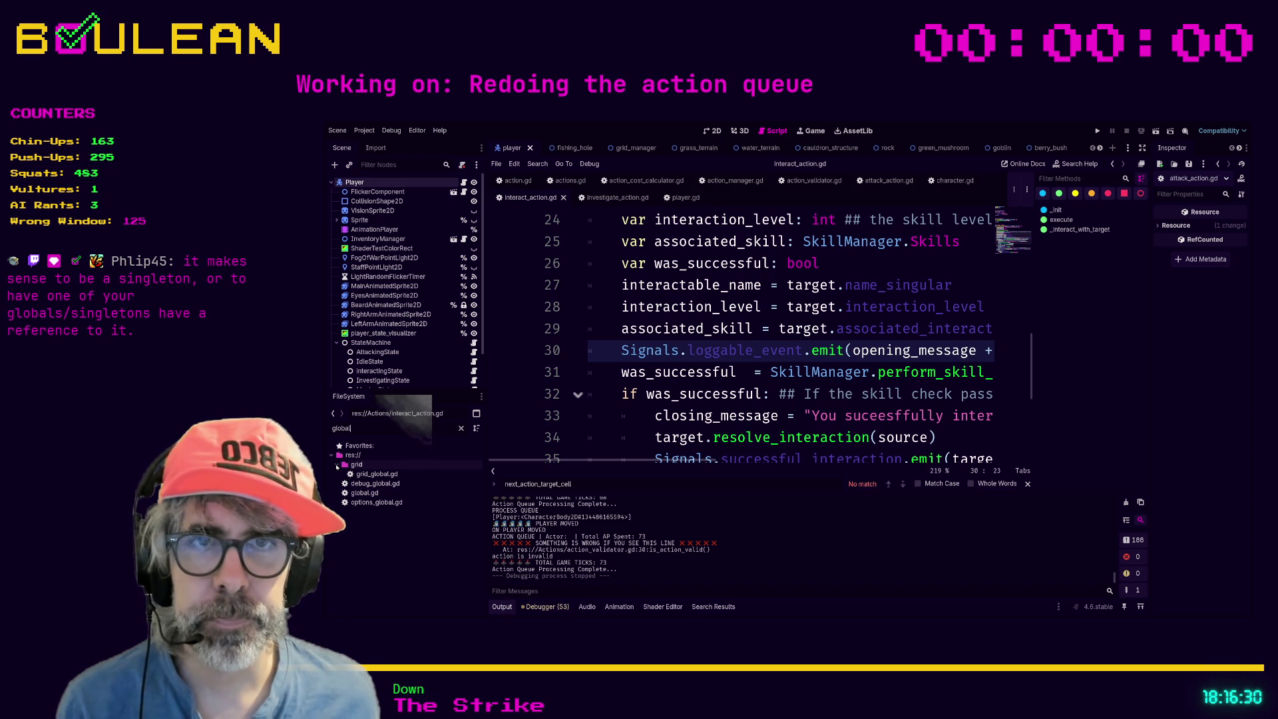
click(349, 456)
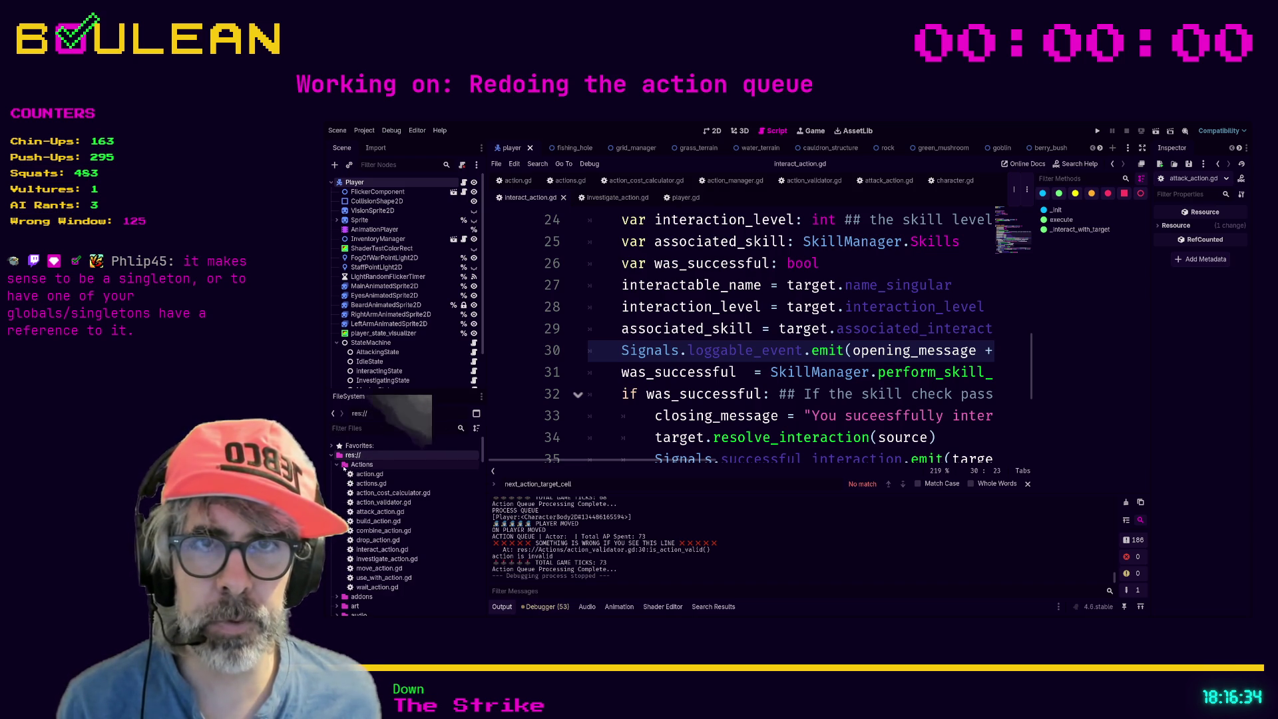
click(460, 429)
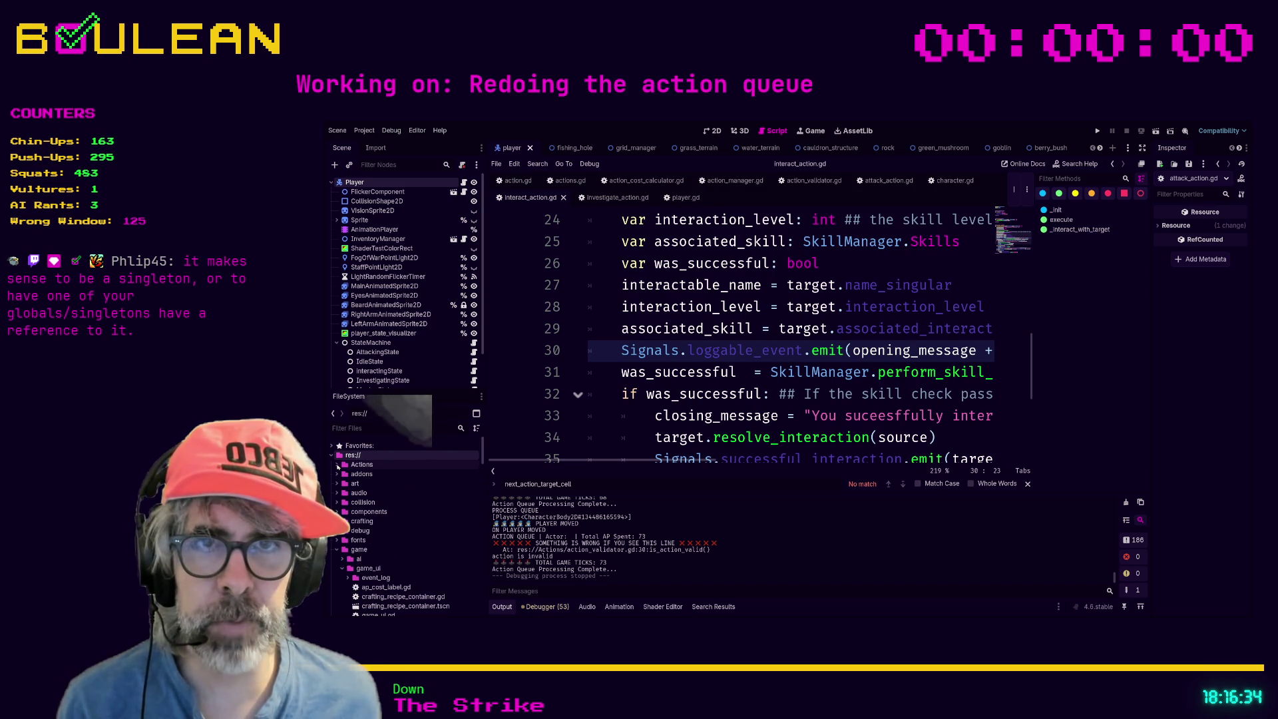
click(337, 550)
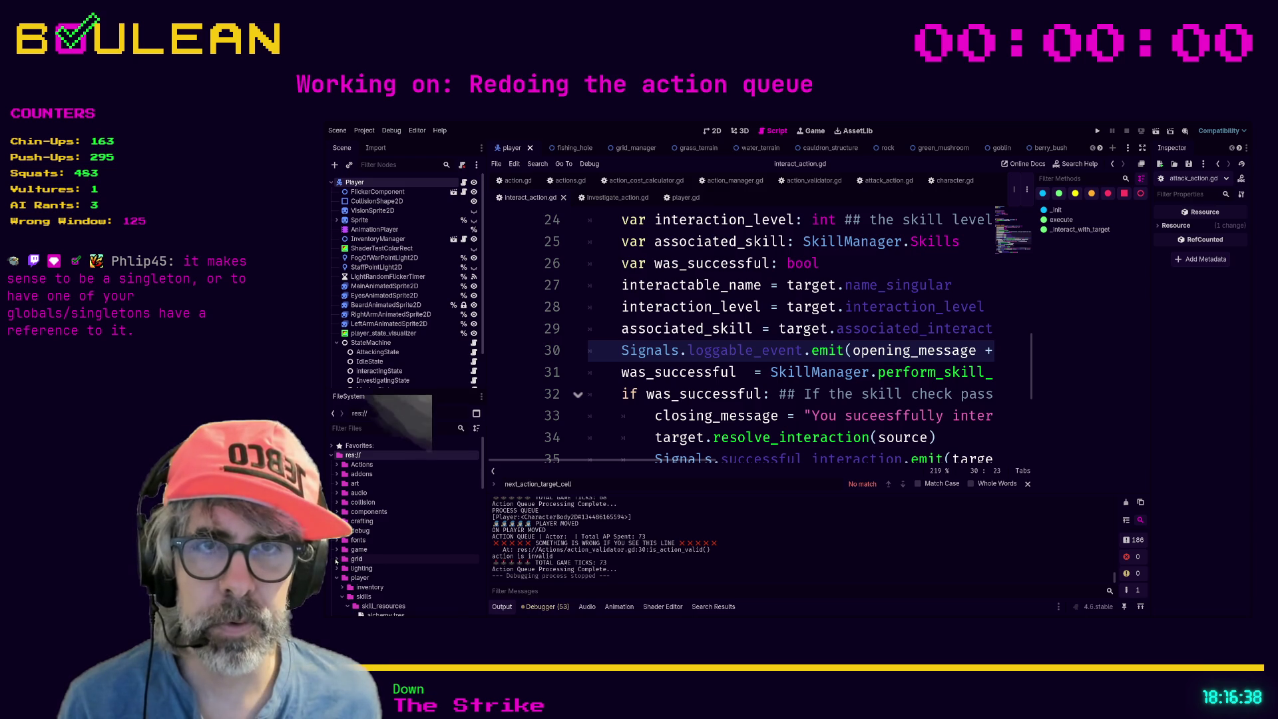
click(337, 578)
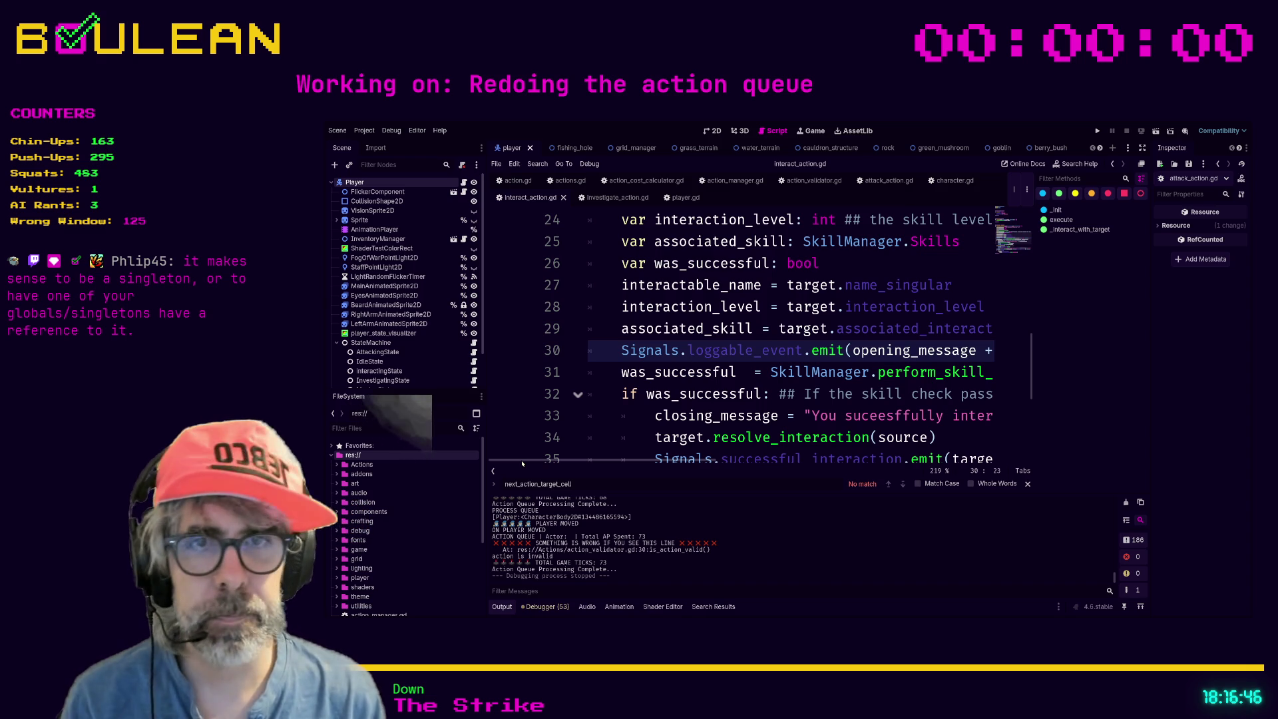
scroll(410, 522, down, 2)
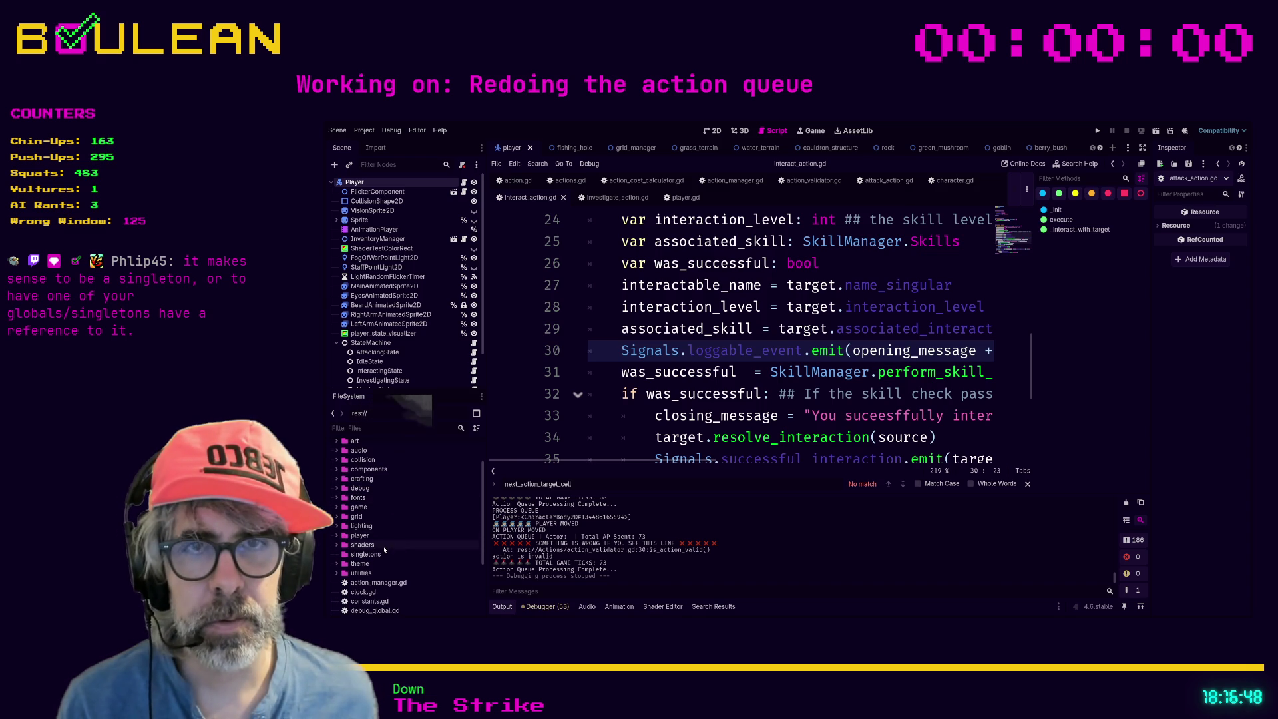
click(374, 555)
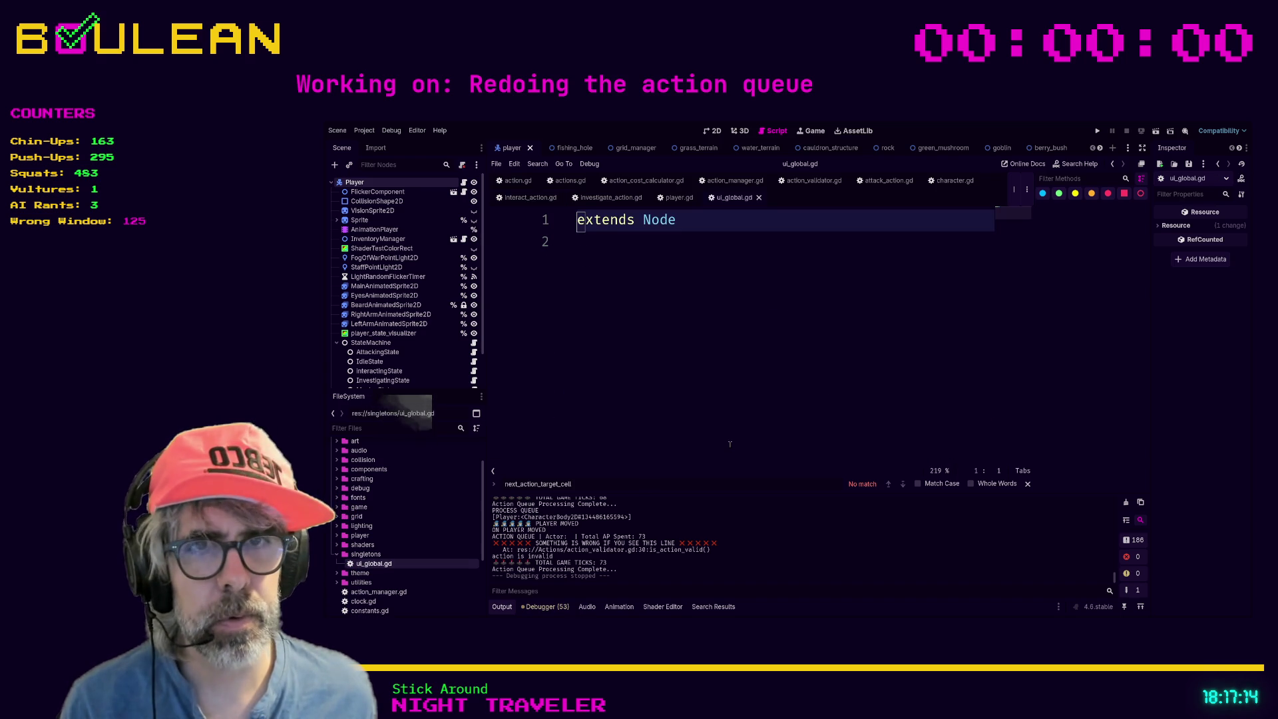
scroll(436, 484, down, 3)
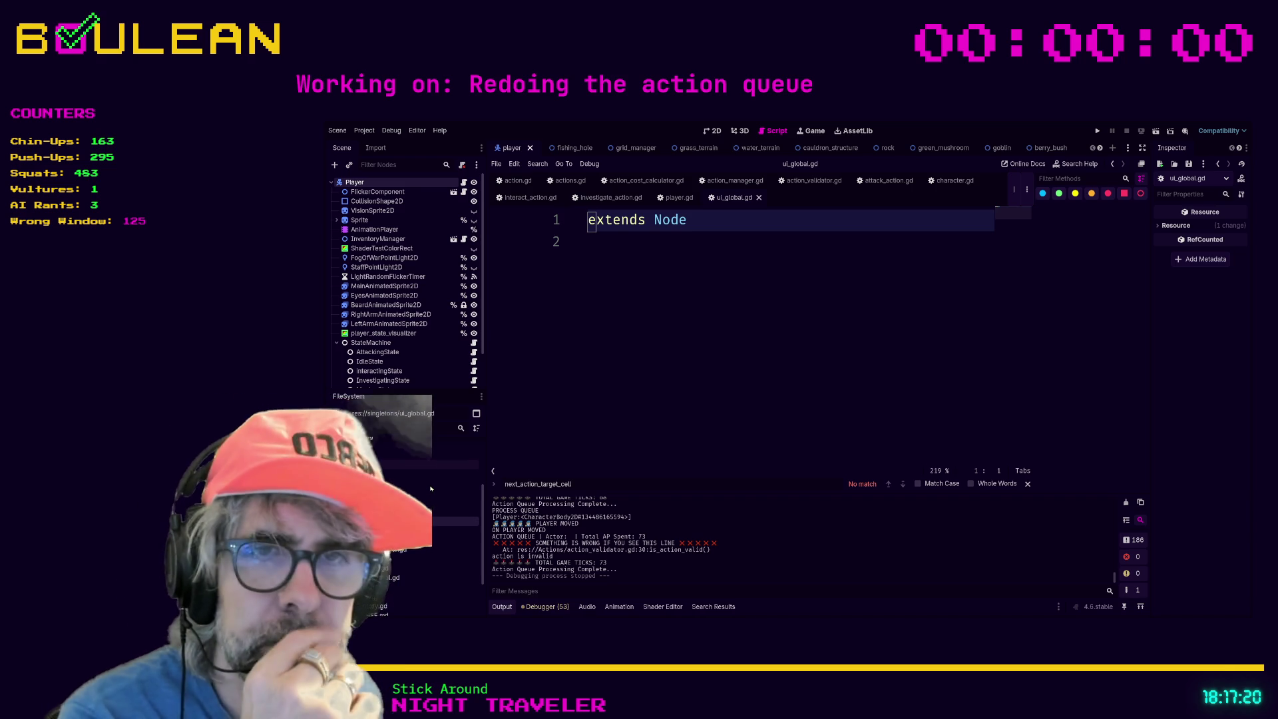
Drag global.gd from the project root into the singletons folder.
scroll(431, 490, down, 2)
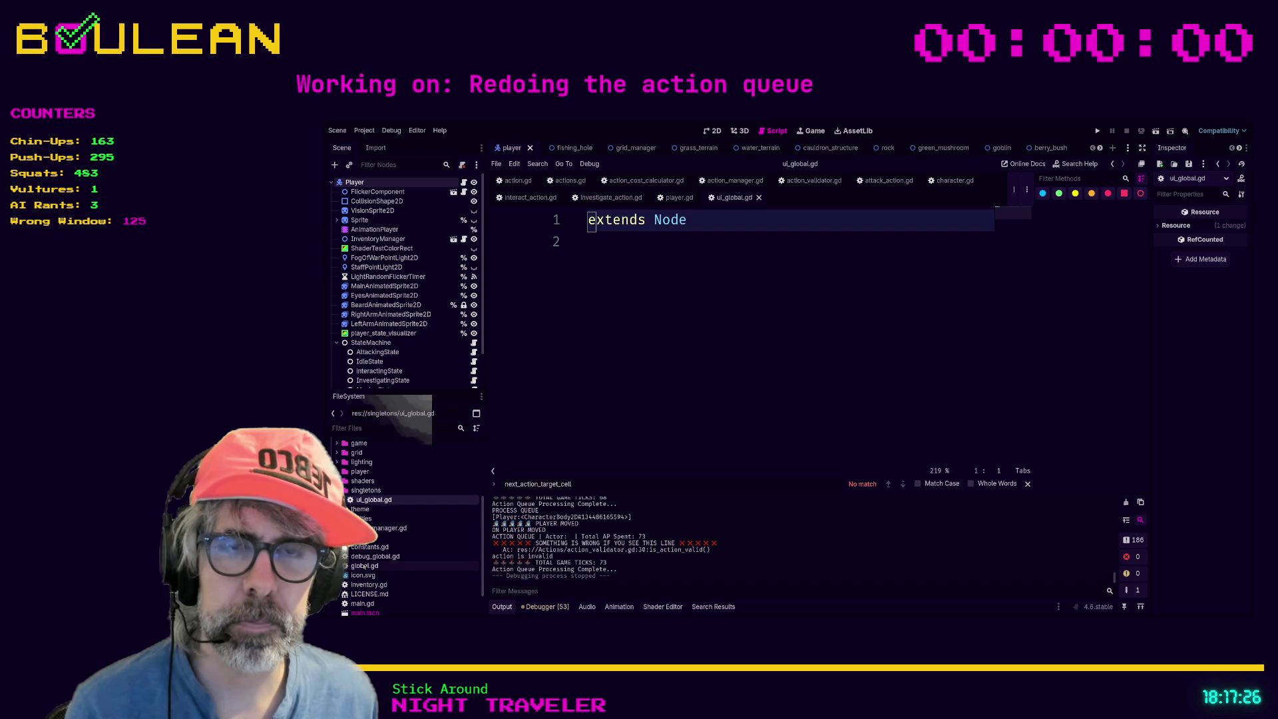
click(363, 566)
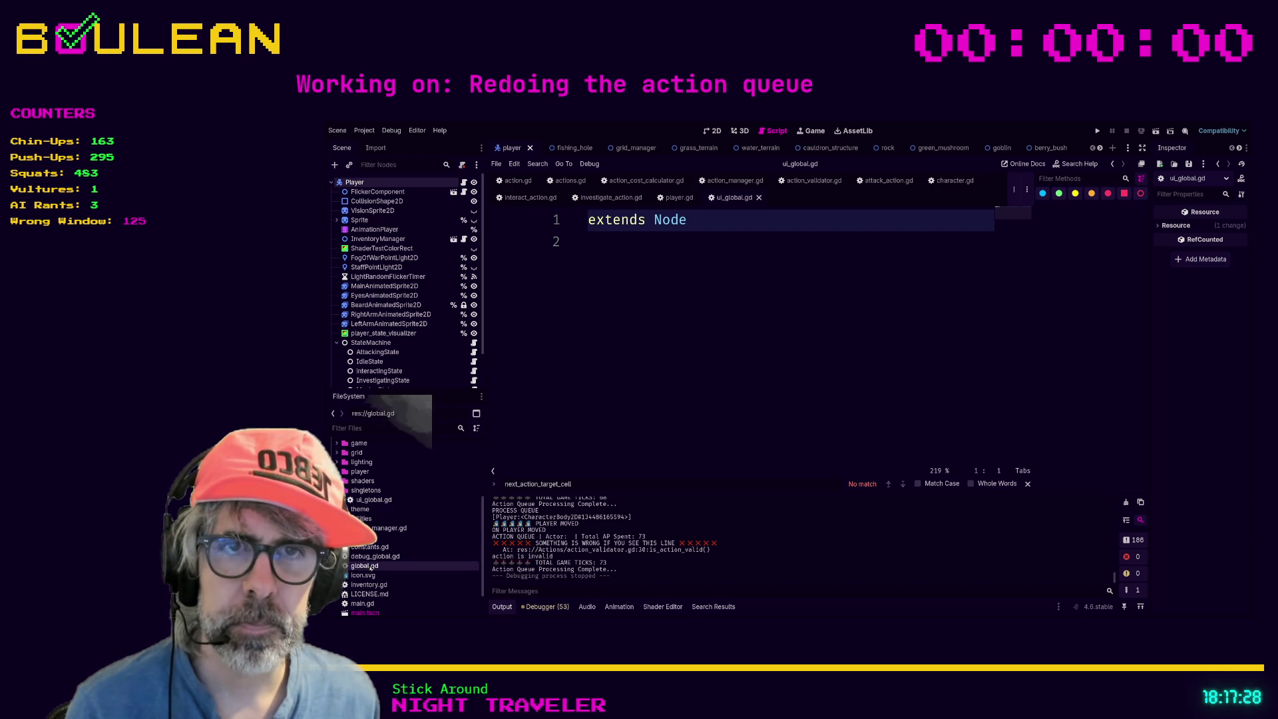
drag(363, 567, 371, 490)
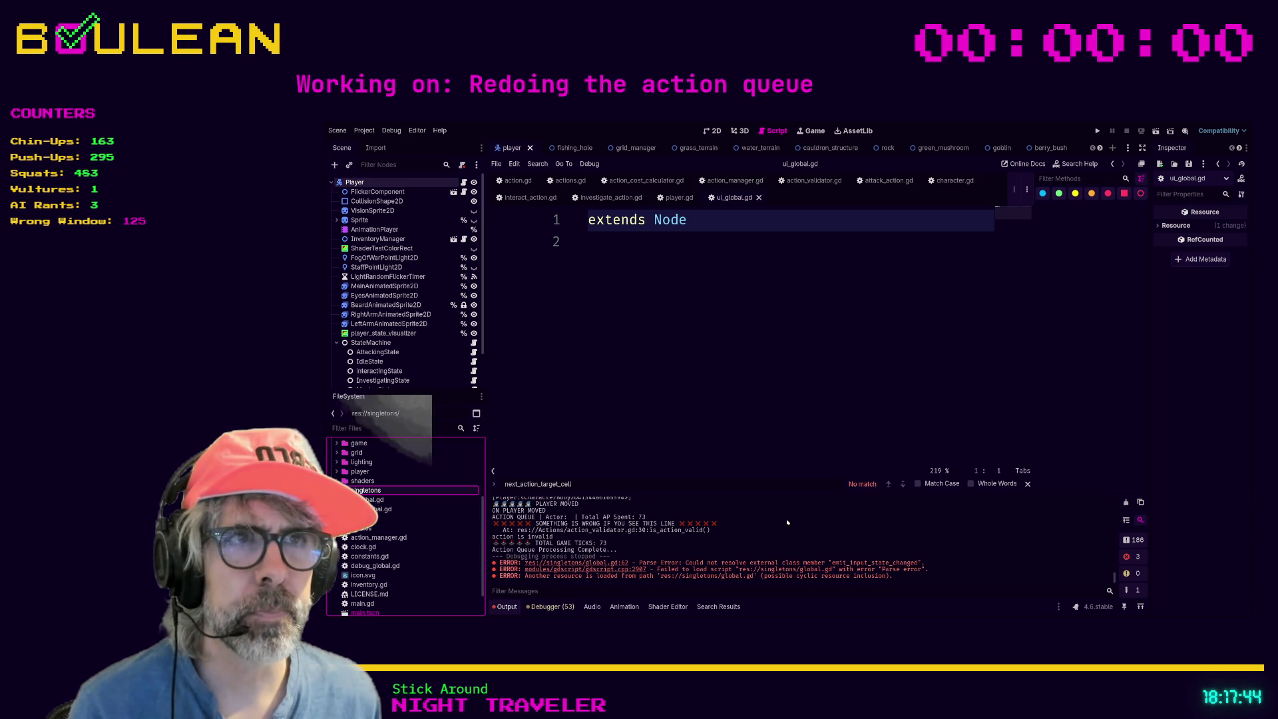
Move constants.gd, signals.gd and inventory.gd into the singletons folder.
click(371, 558)
drag(370, 561, 372, 494)
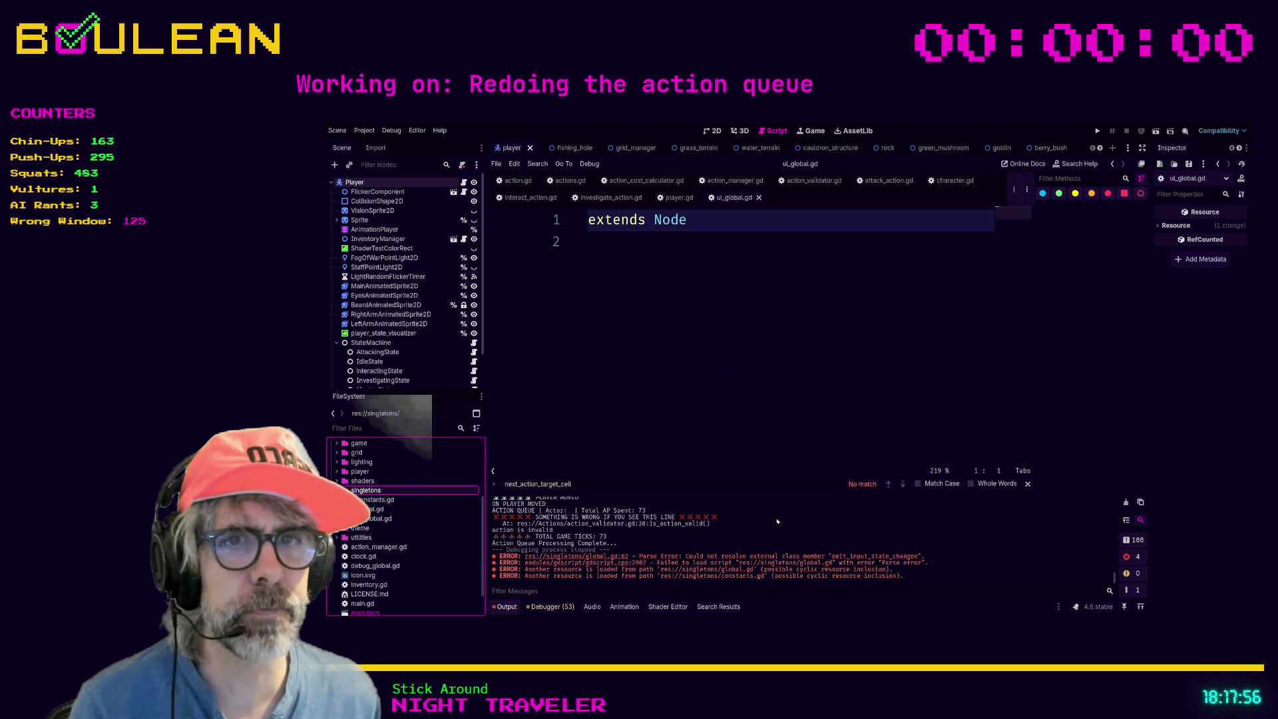
scroll(418, 542, down, 2)
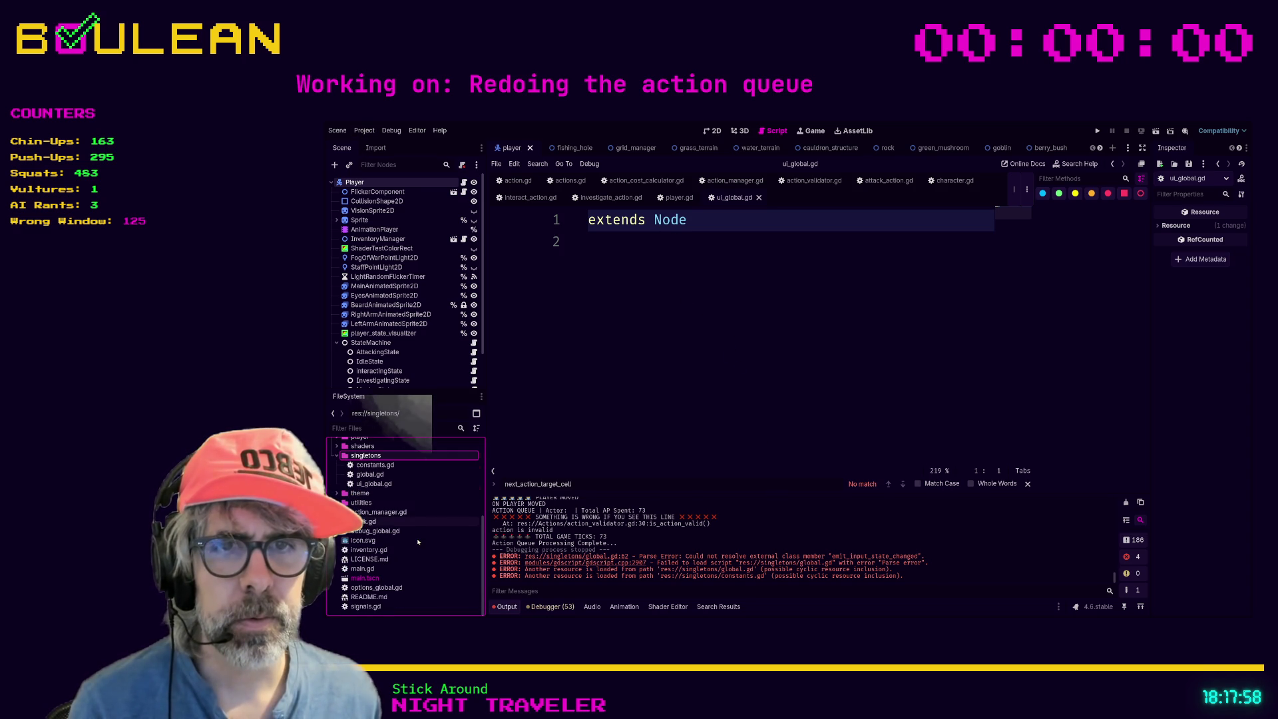
click(363, 607)
drag(362, 612, 360, 457)
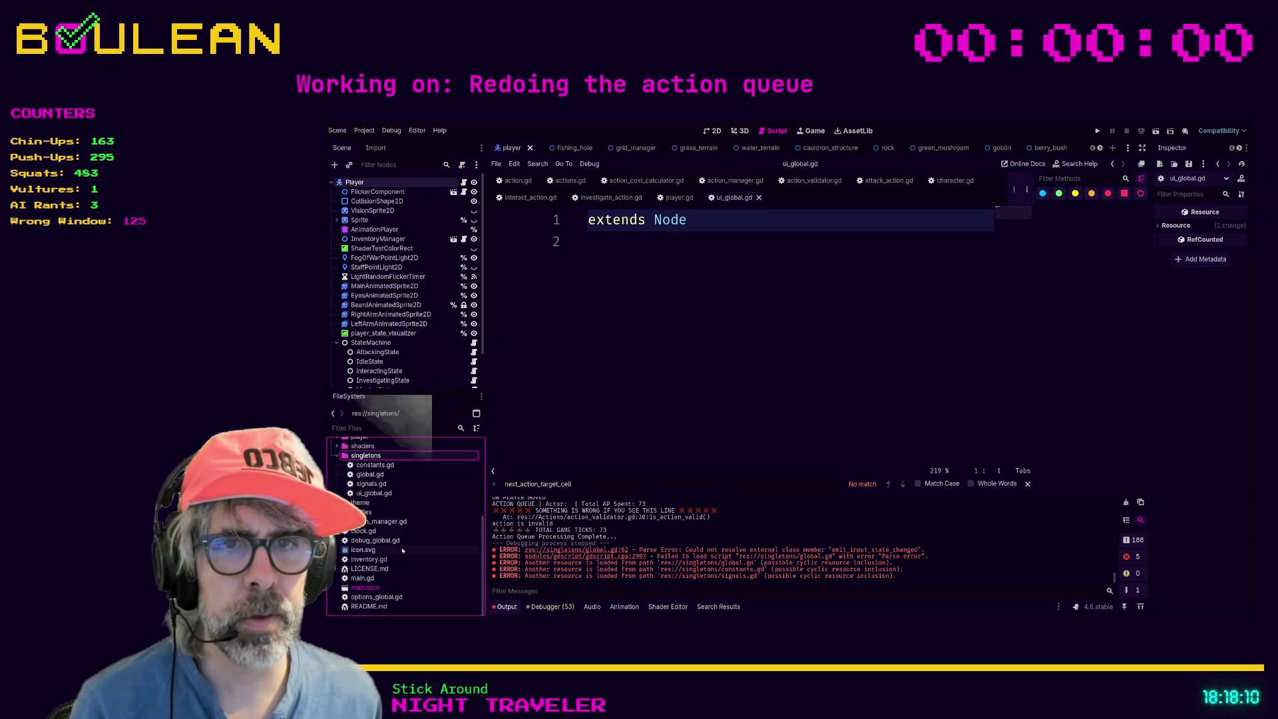
click(372, 560)
mouse_move(384, 562)
mouse_down()
mouse_move(375, 464)
mouse_move(497, 525)
mouse_up()
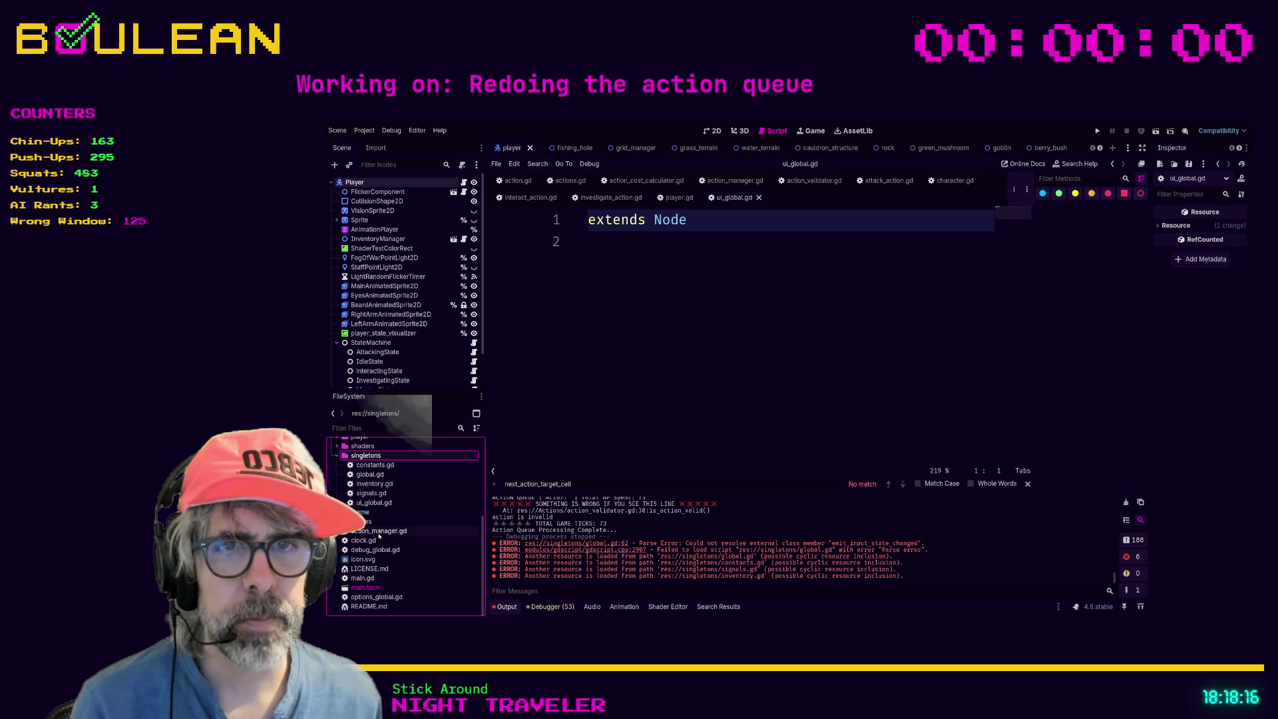
Move debug_global.gd, clock.gd, action_manager.gd and options_global.gd into singletons as well.
drag(375, 550, 371, 461)
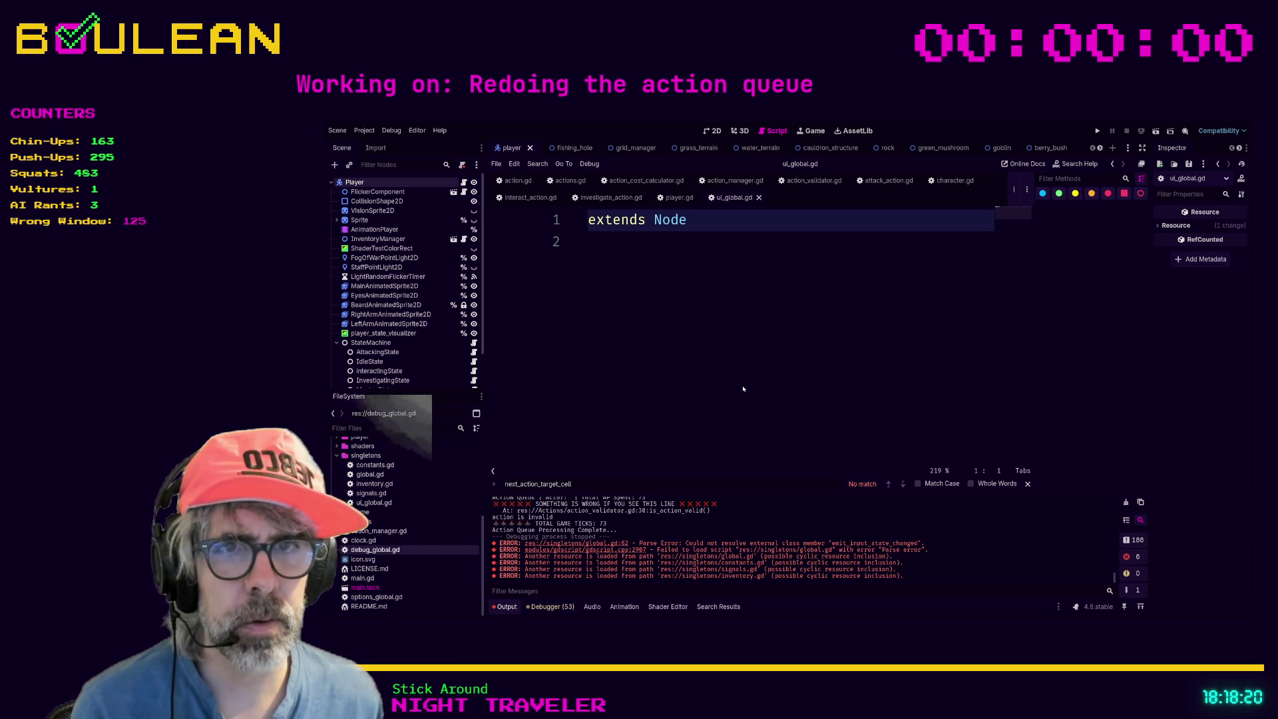
click(381, 551)
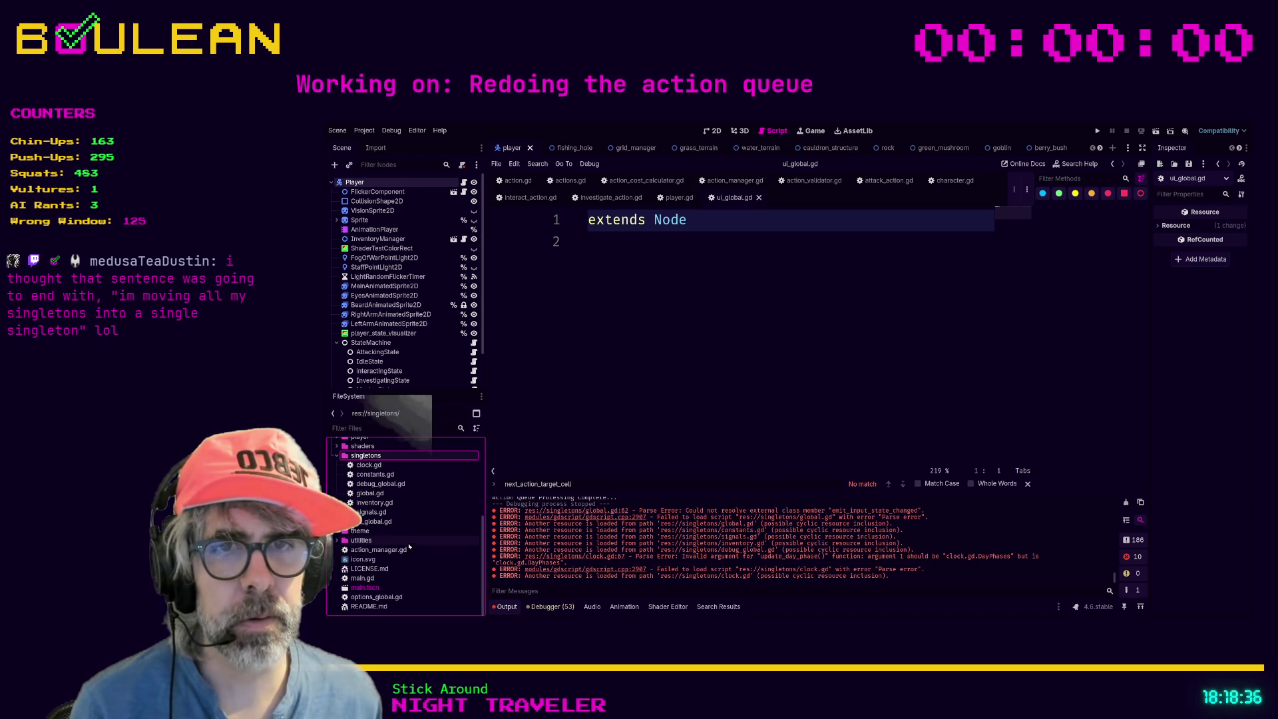
drag(406, 549, 381, 464)
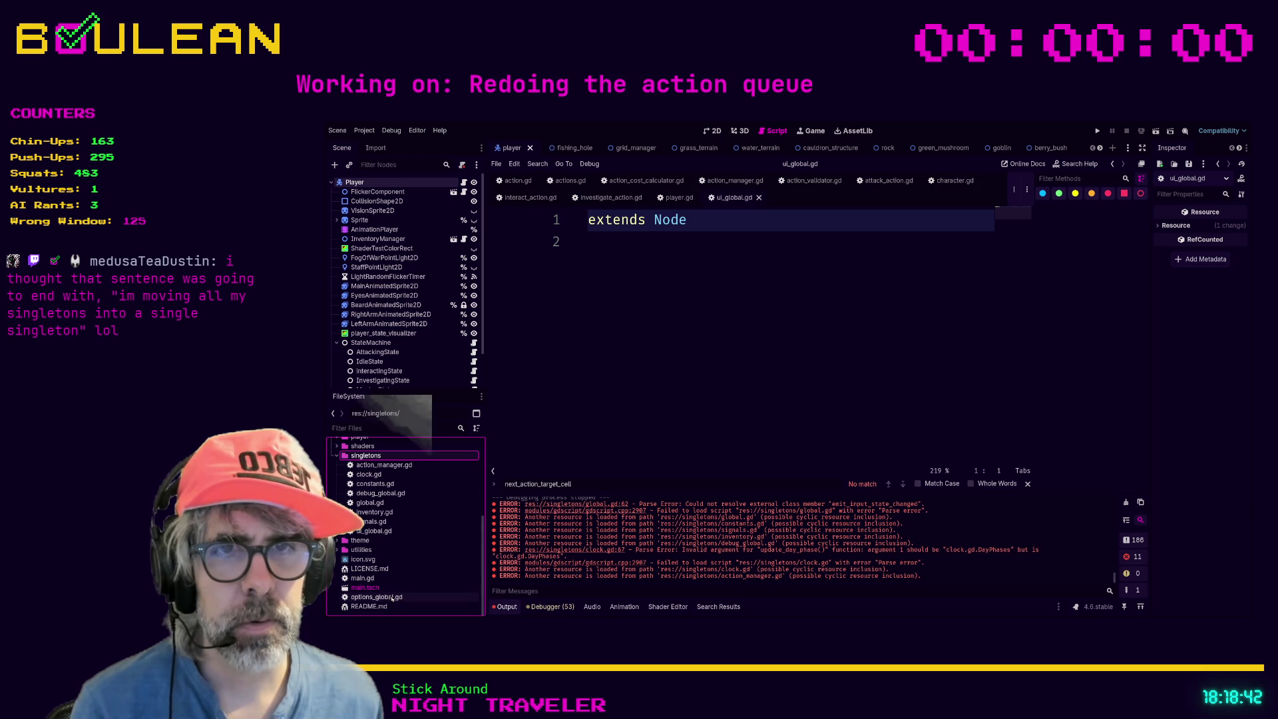
mouse_move(392, 602)
mouse_down()
mouse_move(383, 468)
mouse_move(367, 461)
mouse_up()
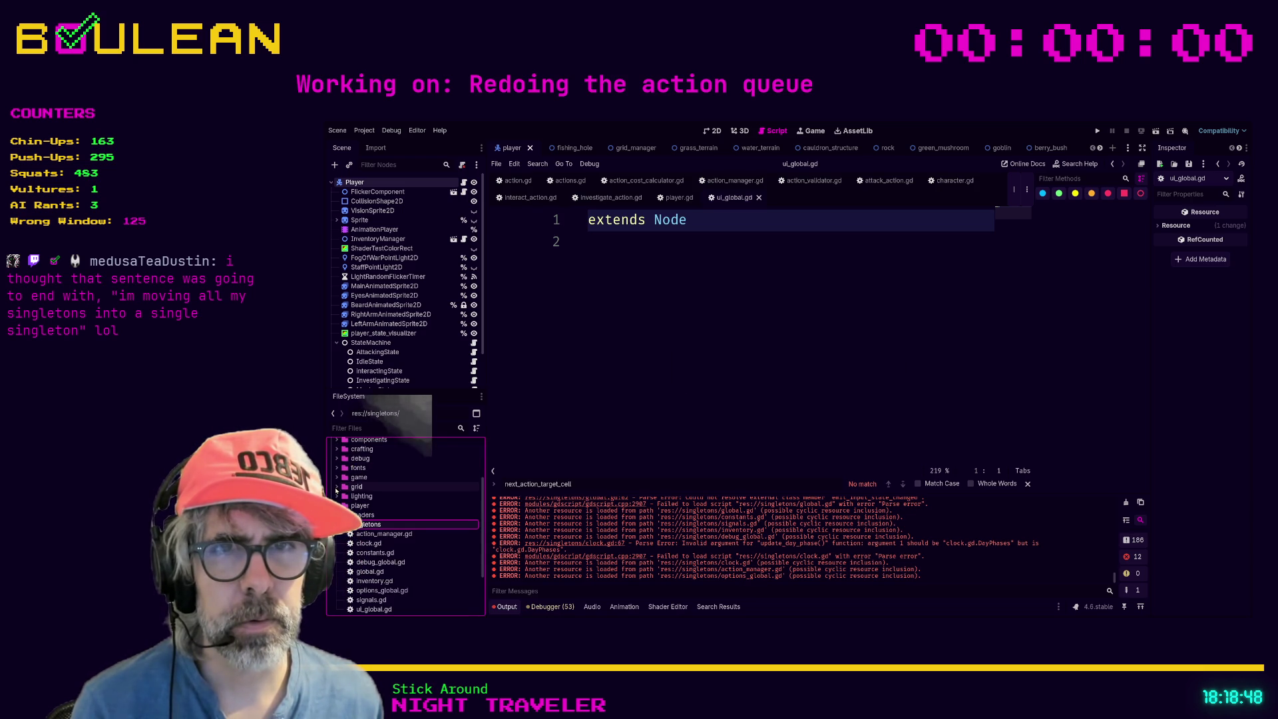
Collapse player_structure and characters, move grid_global.gd into singletons, and filter files by 'skill_man'.
scroll(336, 488, down, 5)
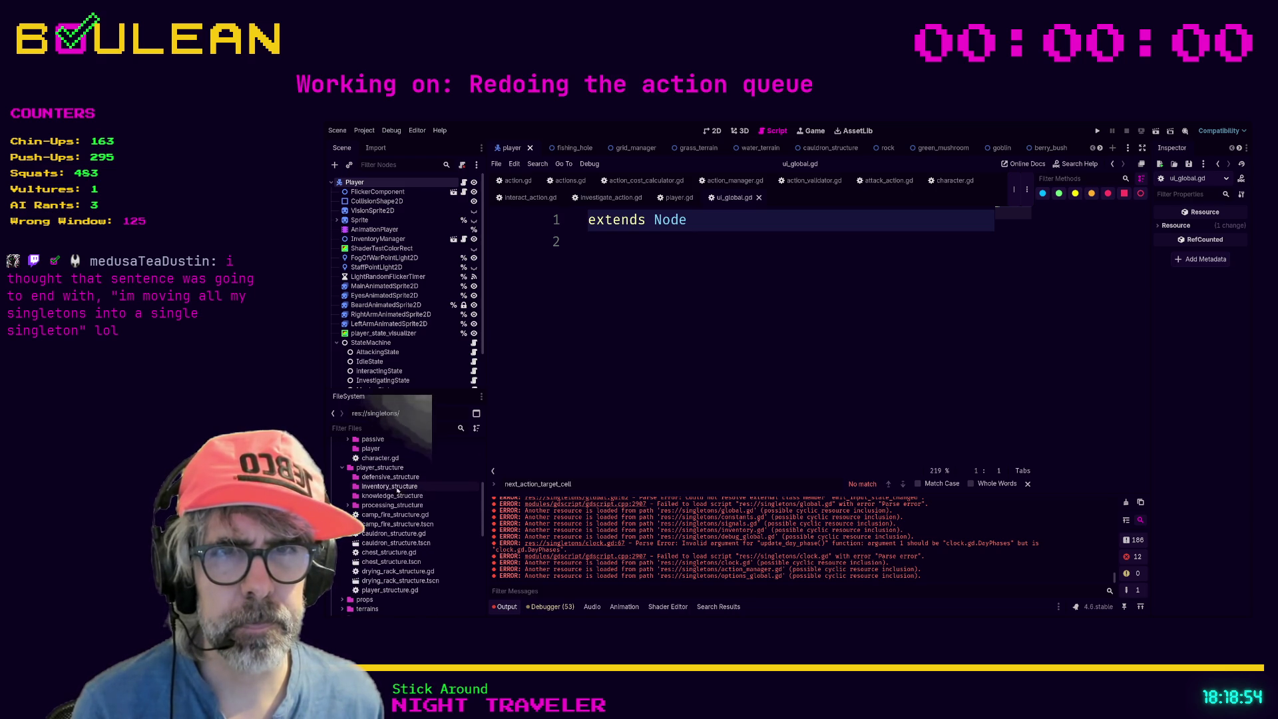
scroll(343, 490, up, 1)
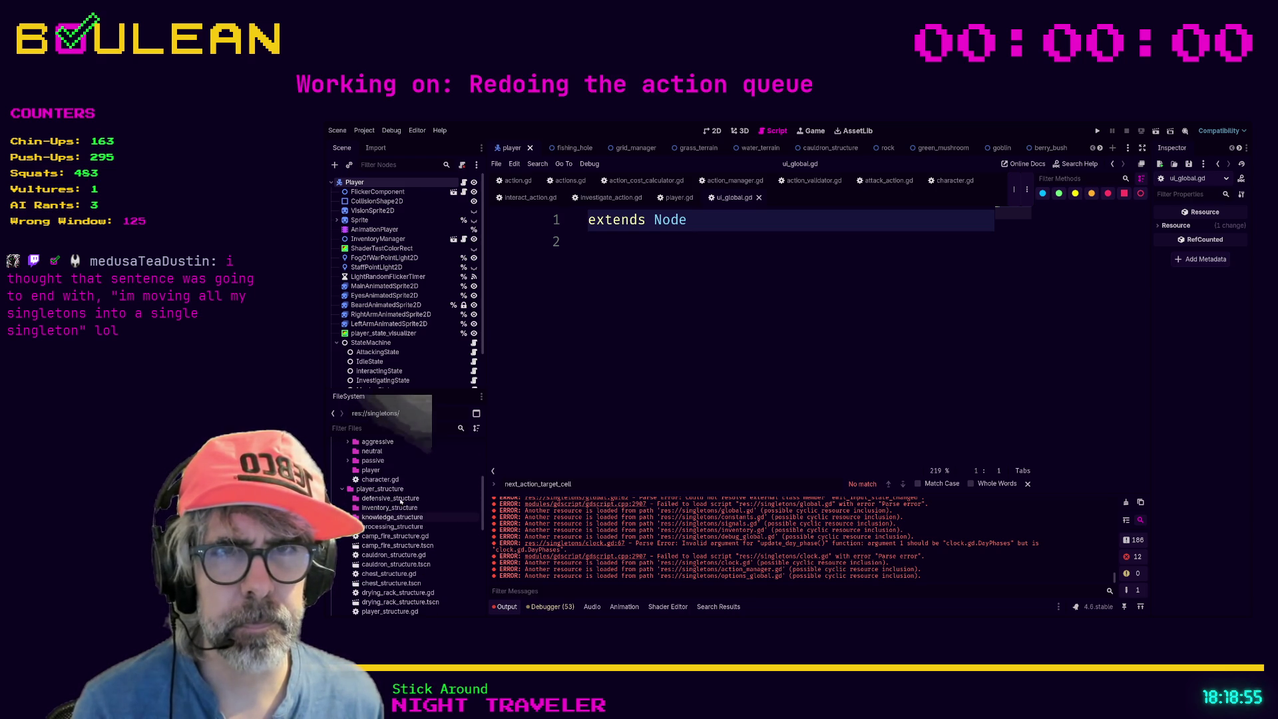
click(343, 491)
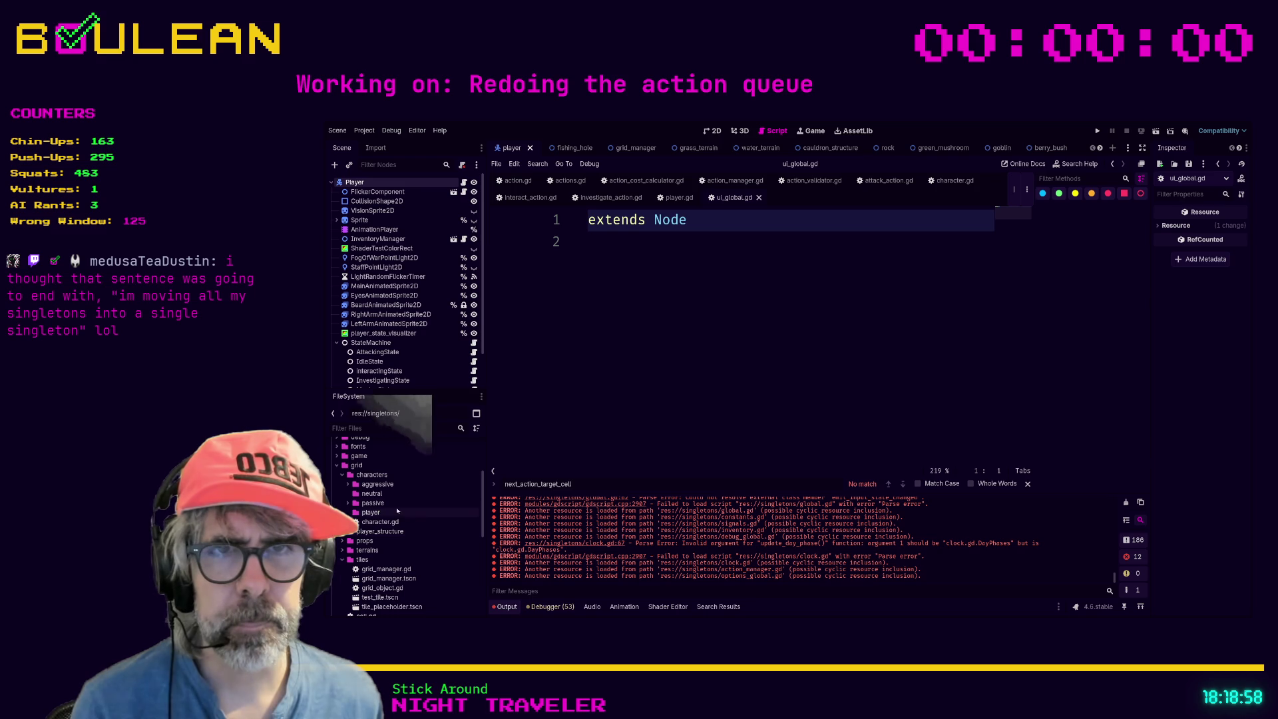
click(342, 475)
scroll(405, 515, down, 1)
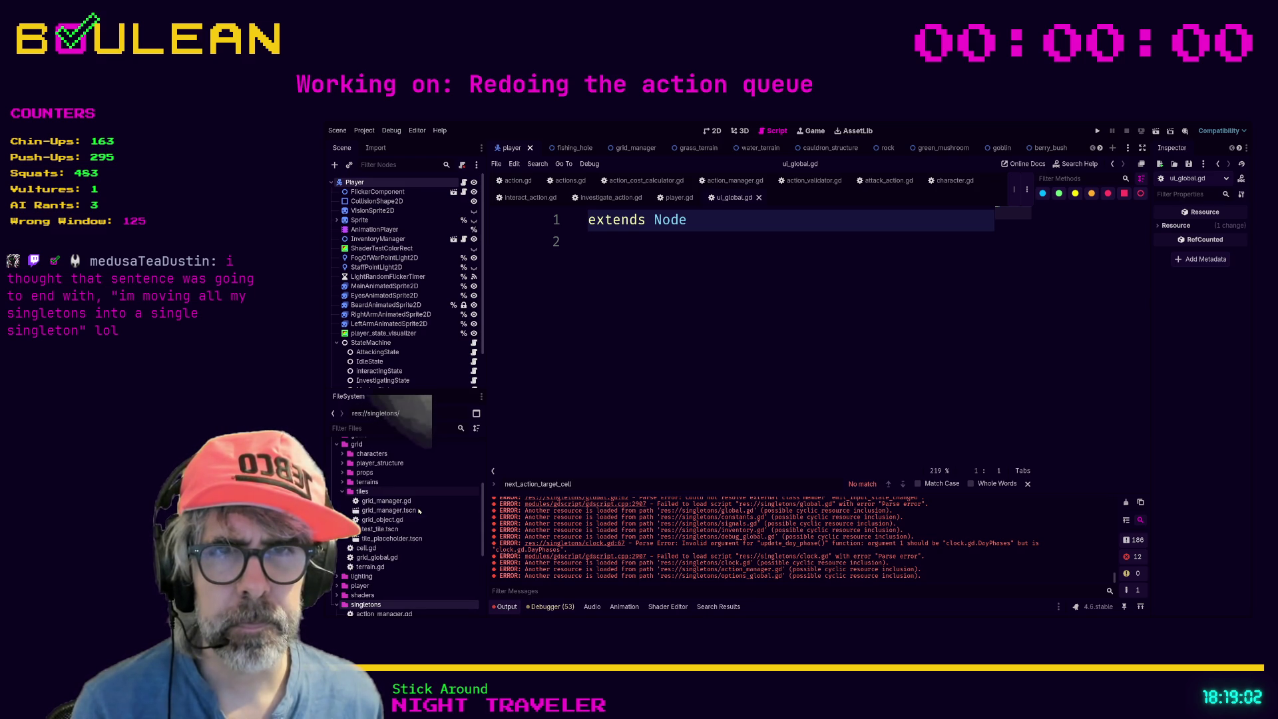
mouse_move(396, 557)
mouse_down()
mouse_move(384, 604)
mouse_move(386, 587)
mouse_up()
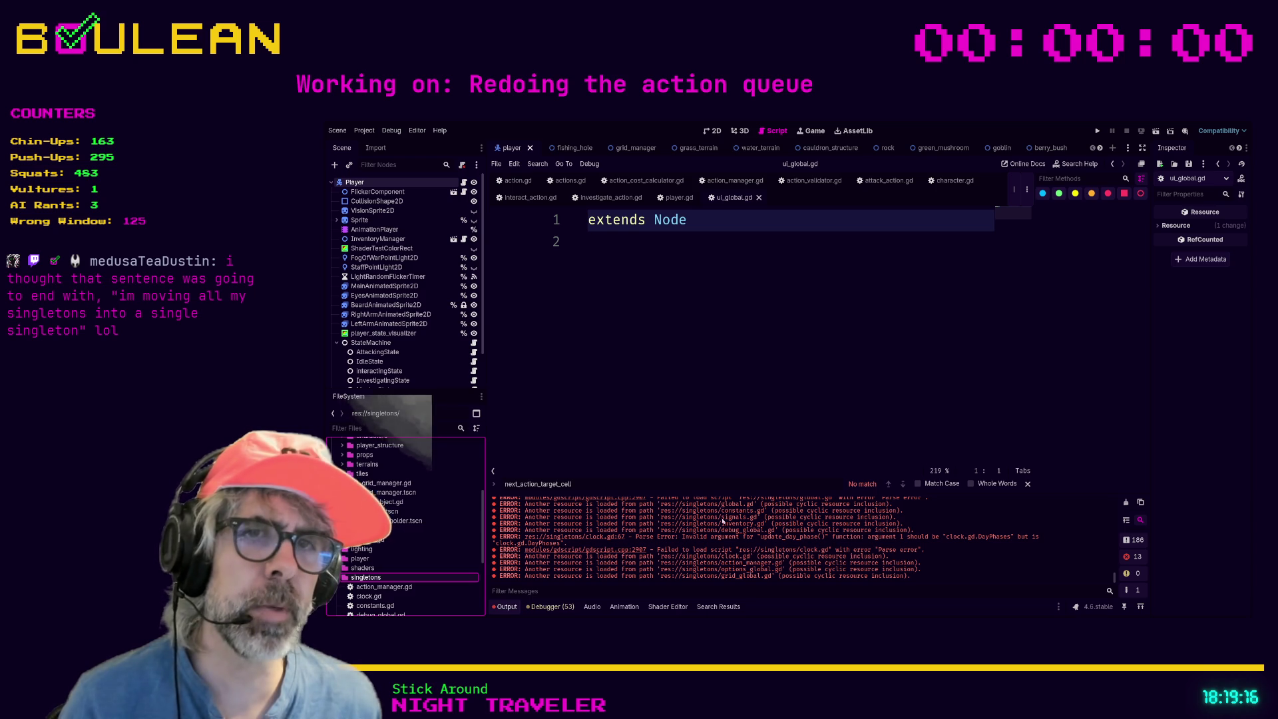
click(389, 428)
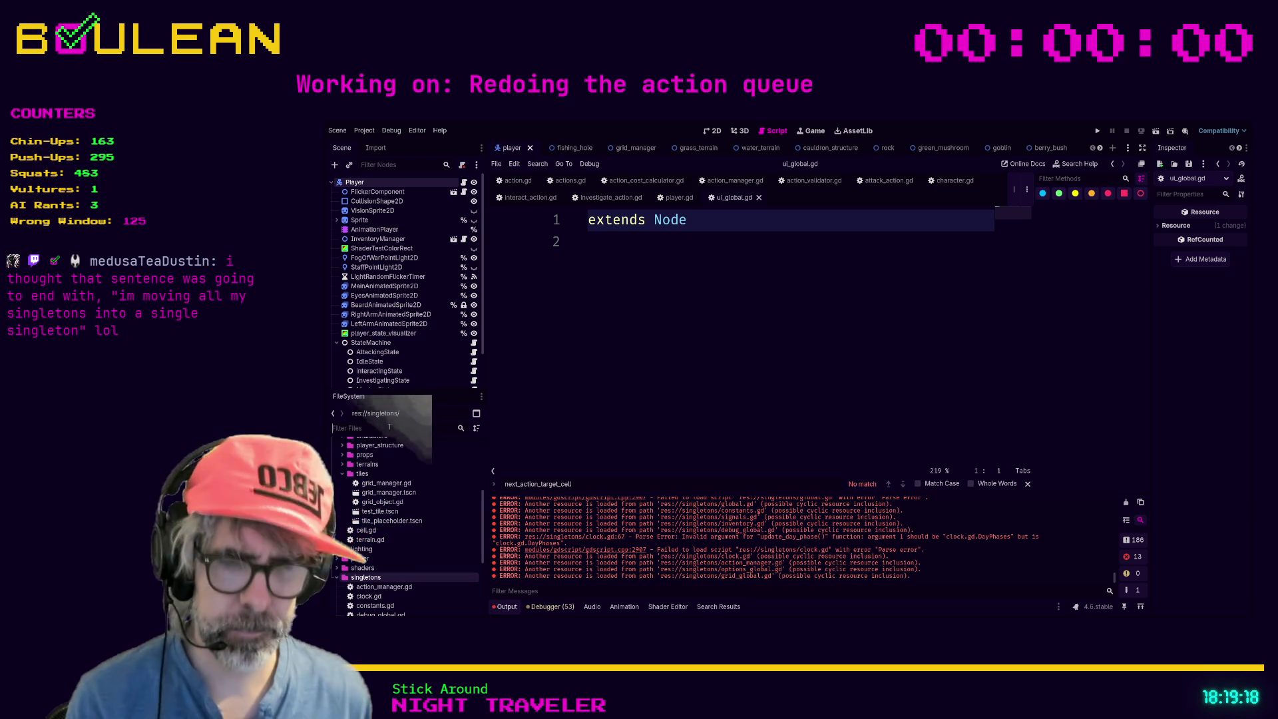
text(skill_man)
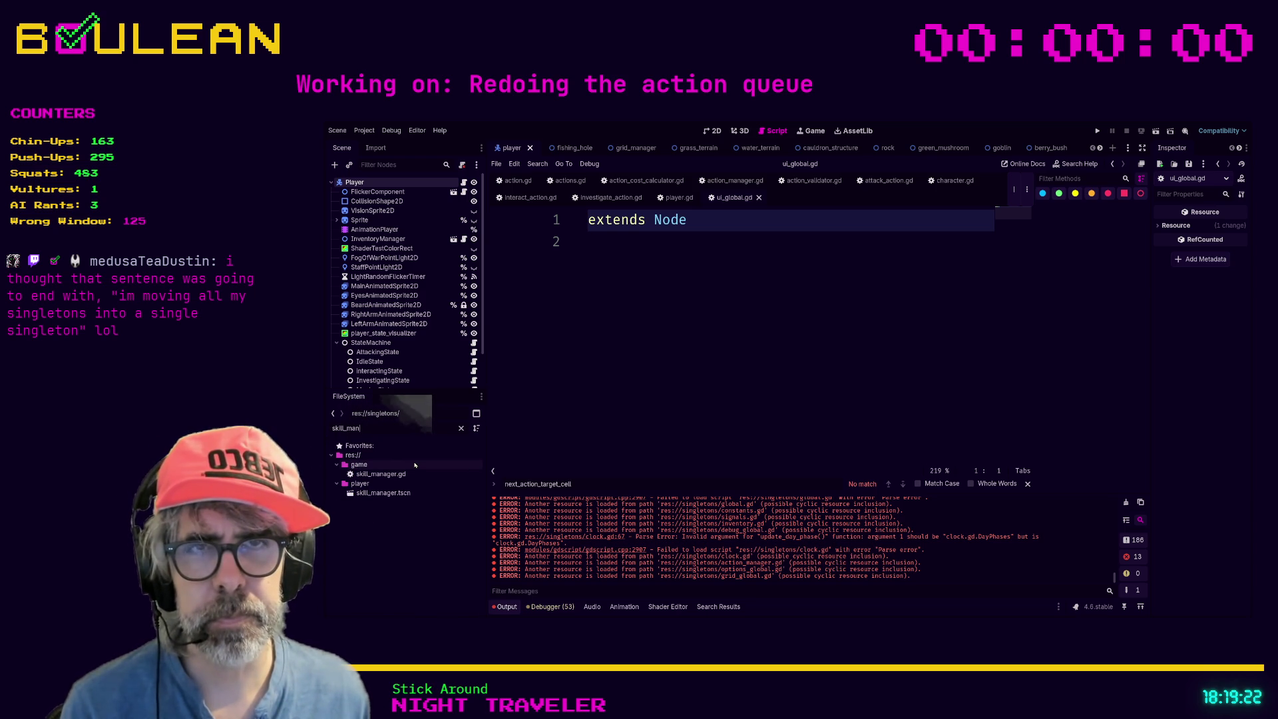
Move skill_manager.gd from the game folder into singletons and run the project with F5.
click(393, 474)
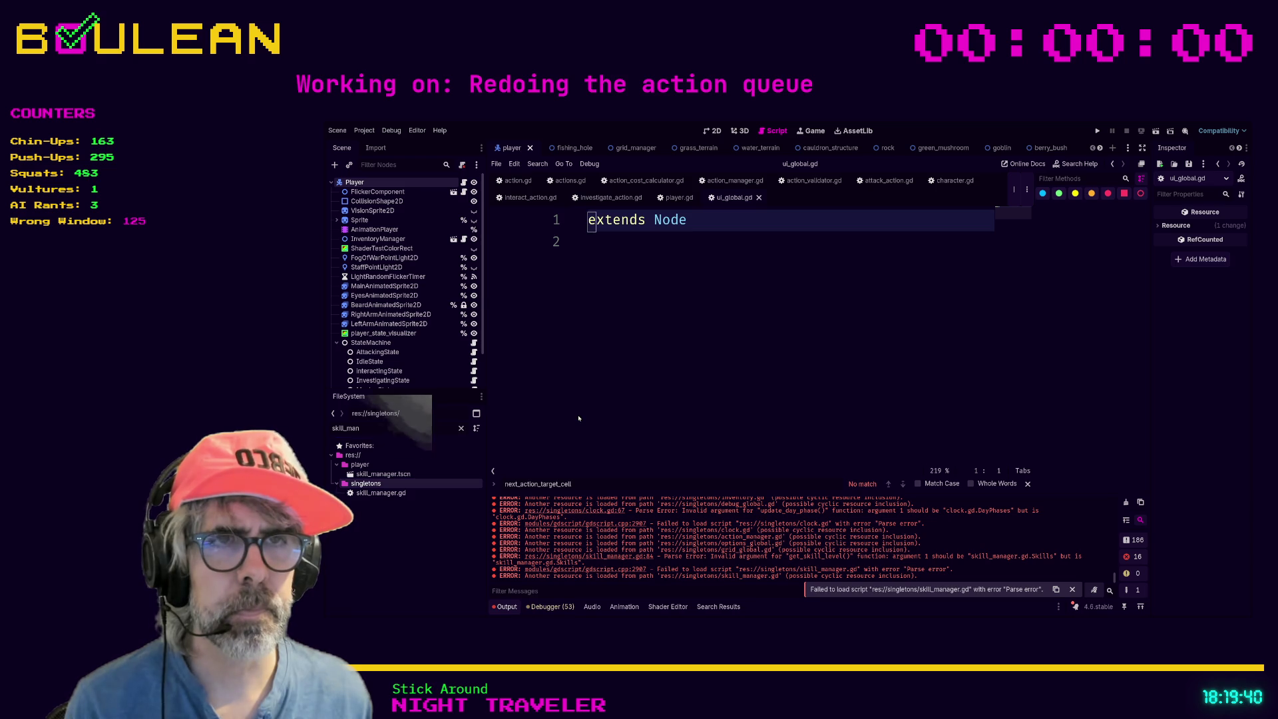
key(F5)
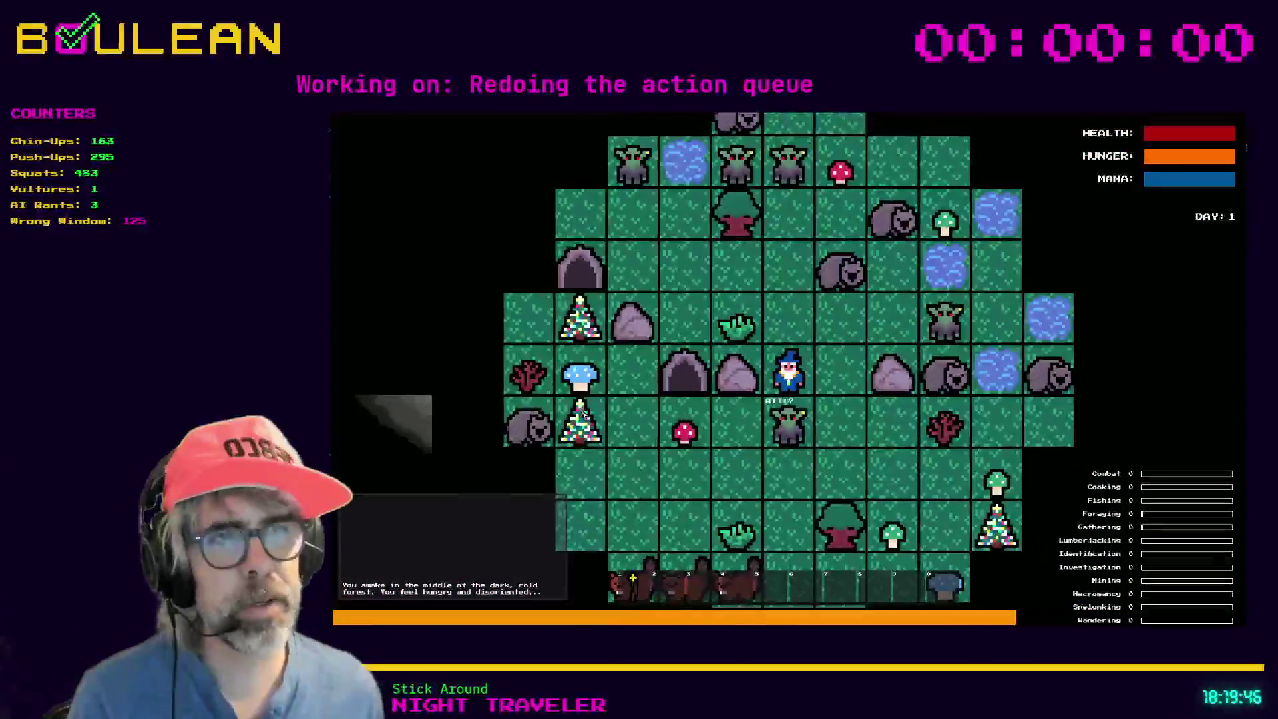
In the running game, attack the goblin and then the gravestone repeatedly.
key(Down)
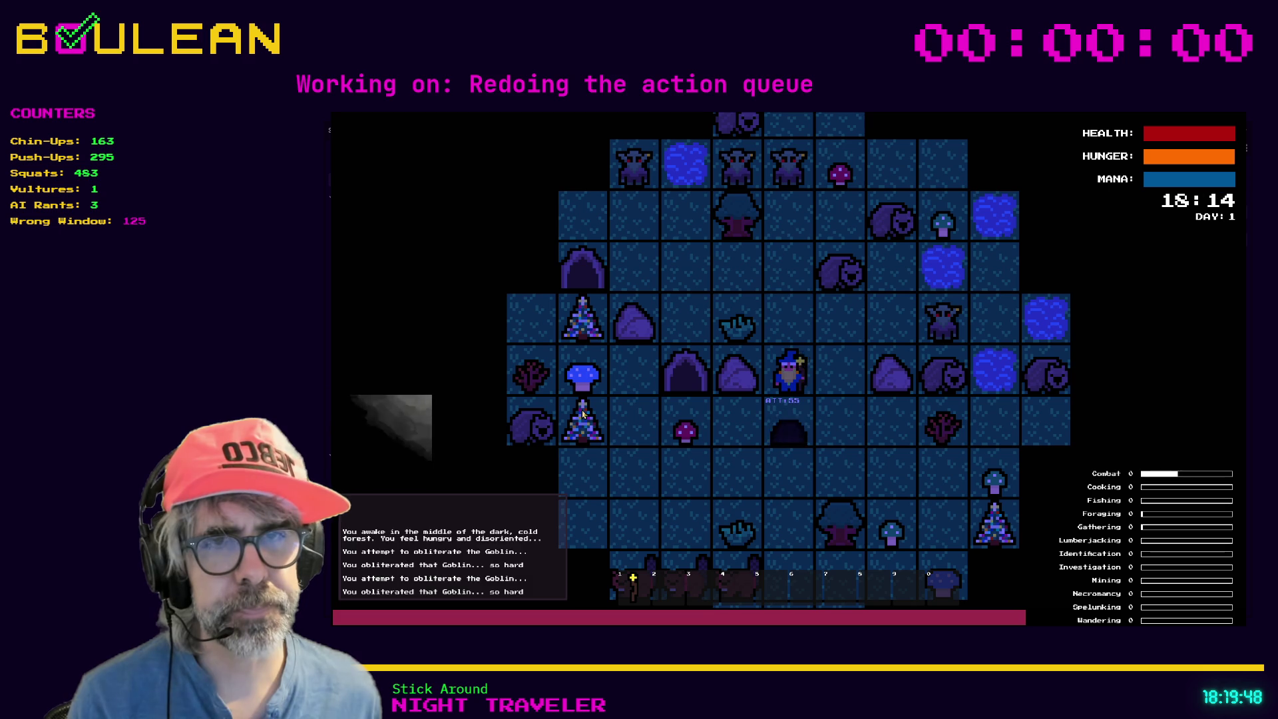
key(Down)
key(Down)
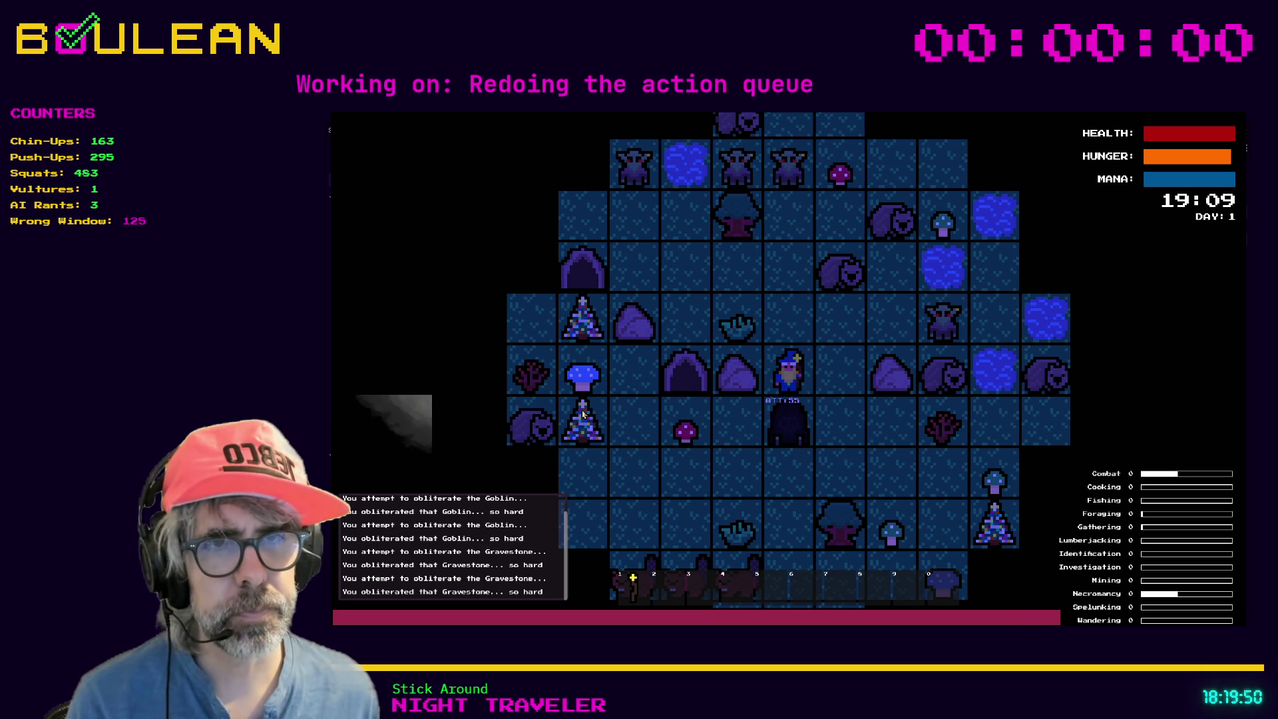
key(Down)
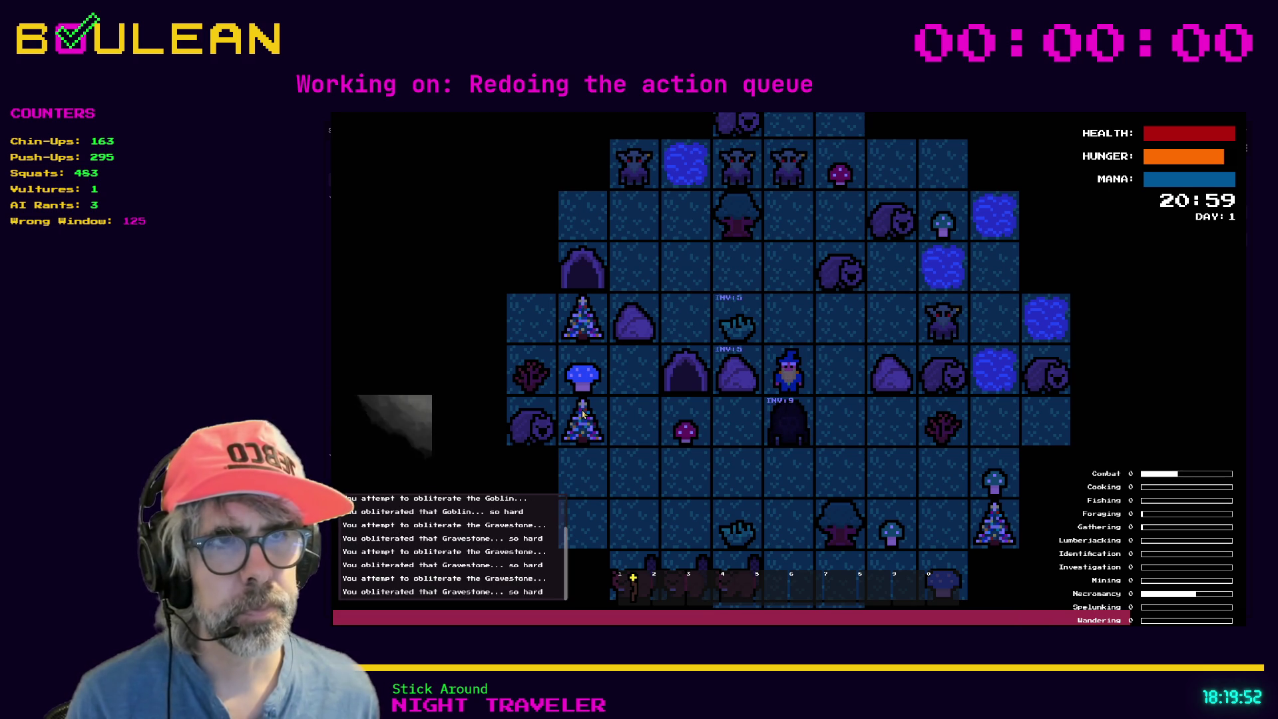
key(Down)
key(Down)
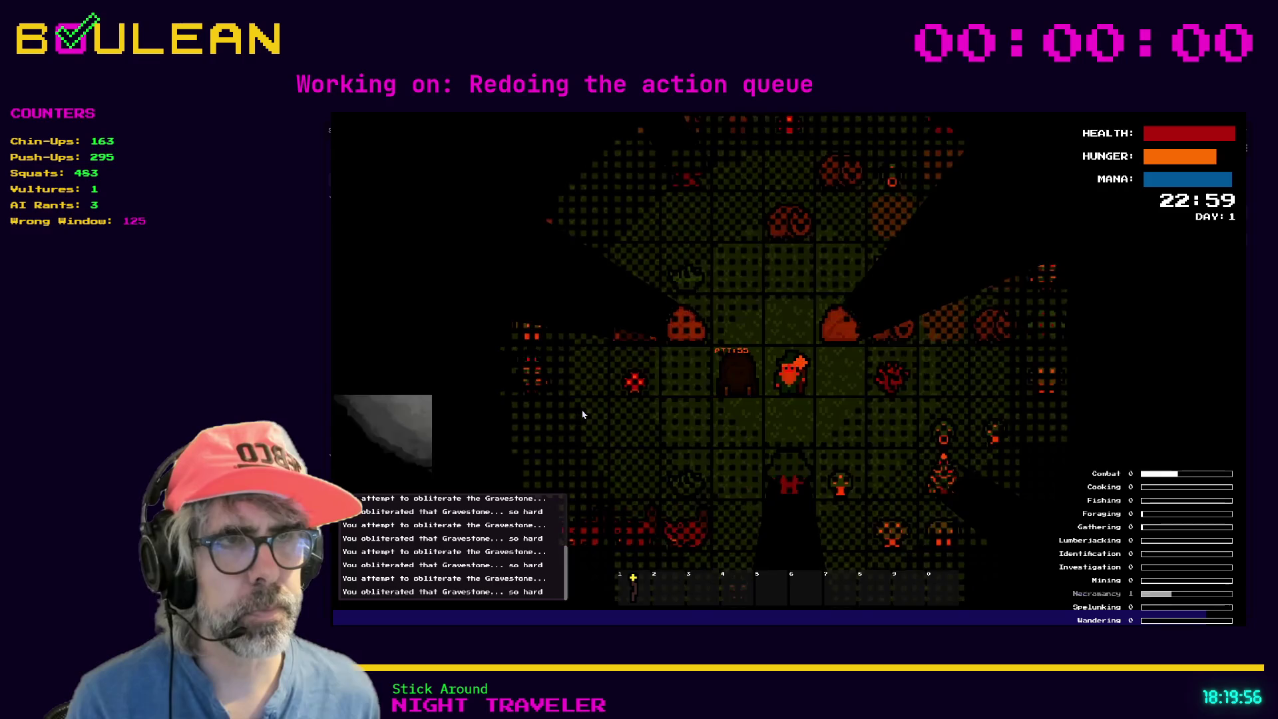
Collect the Green Mushroom and two Blue Mushrooms, then stop the game with F8.
key(Right)
key(Right)
key(Right)
key(Right)
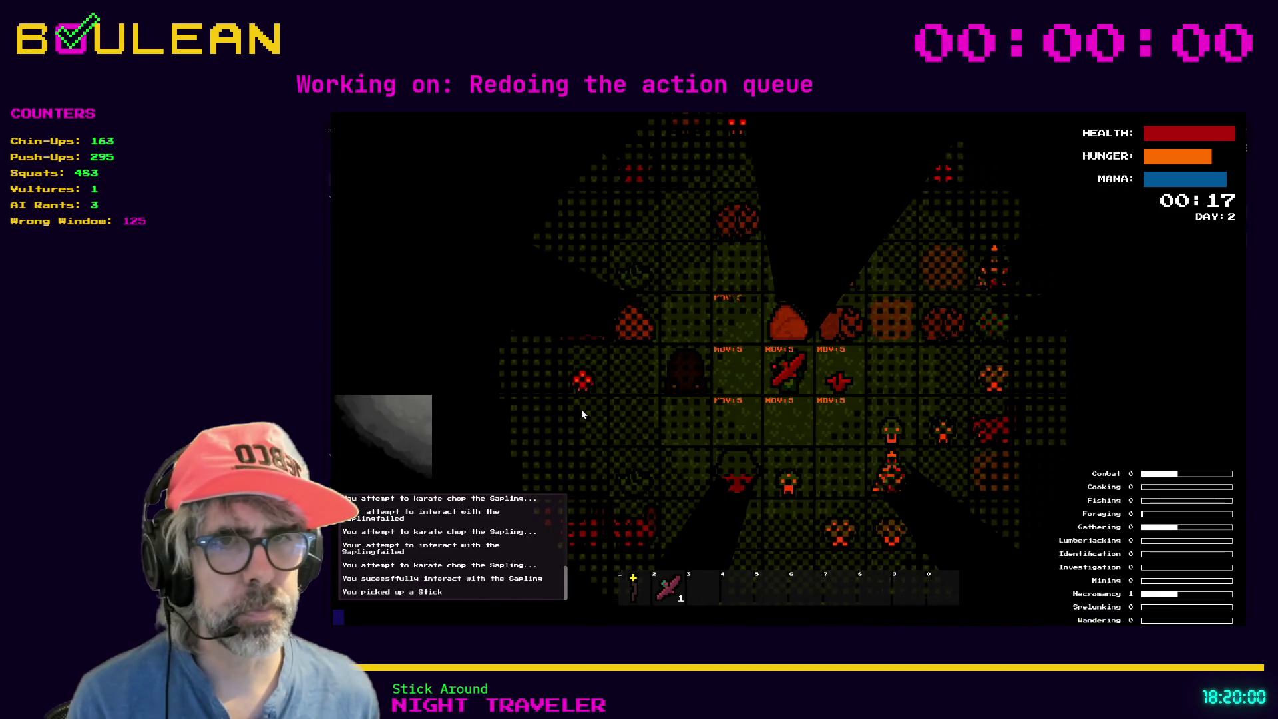
key(Down)
key(Down)
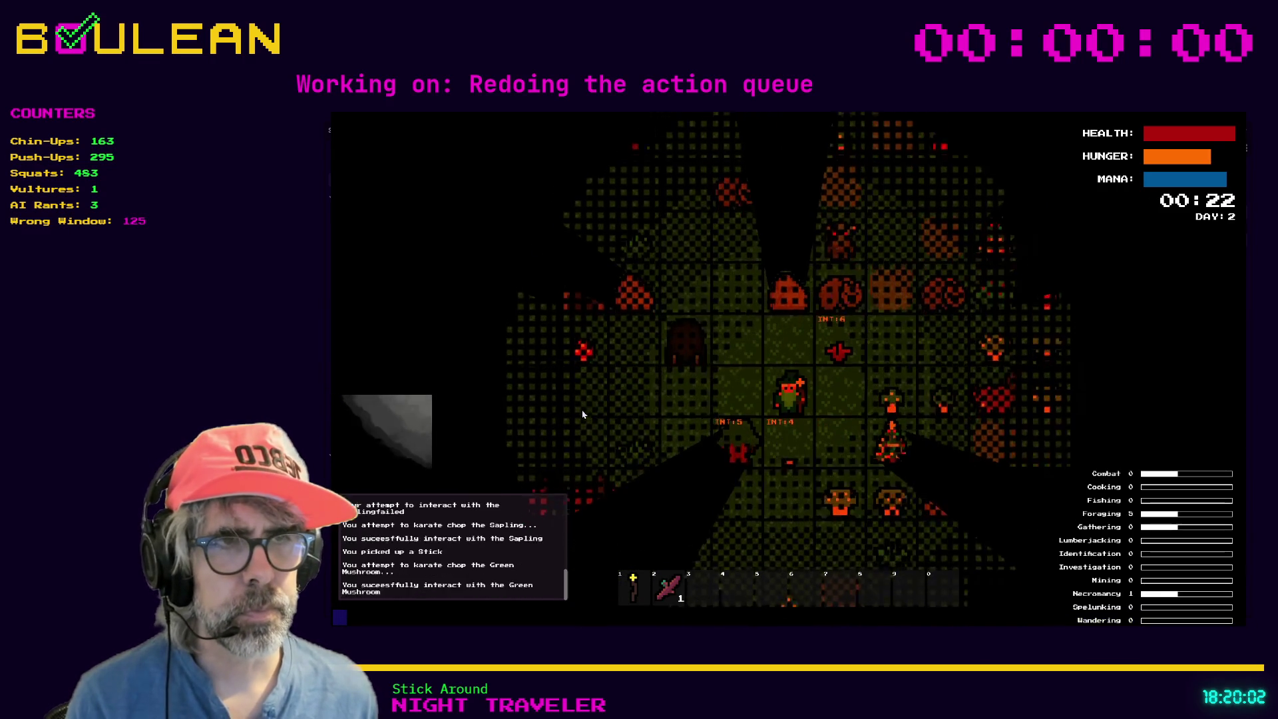
key(Right)
key(Down)
key(Down)
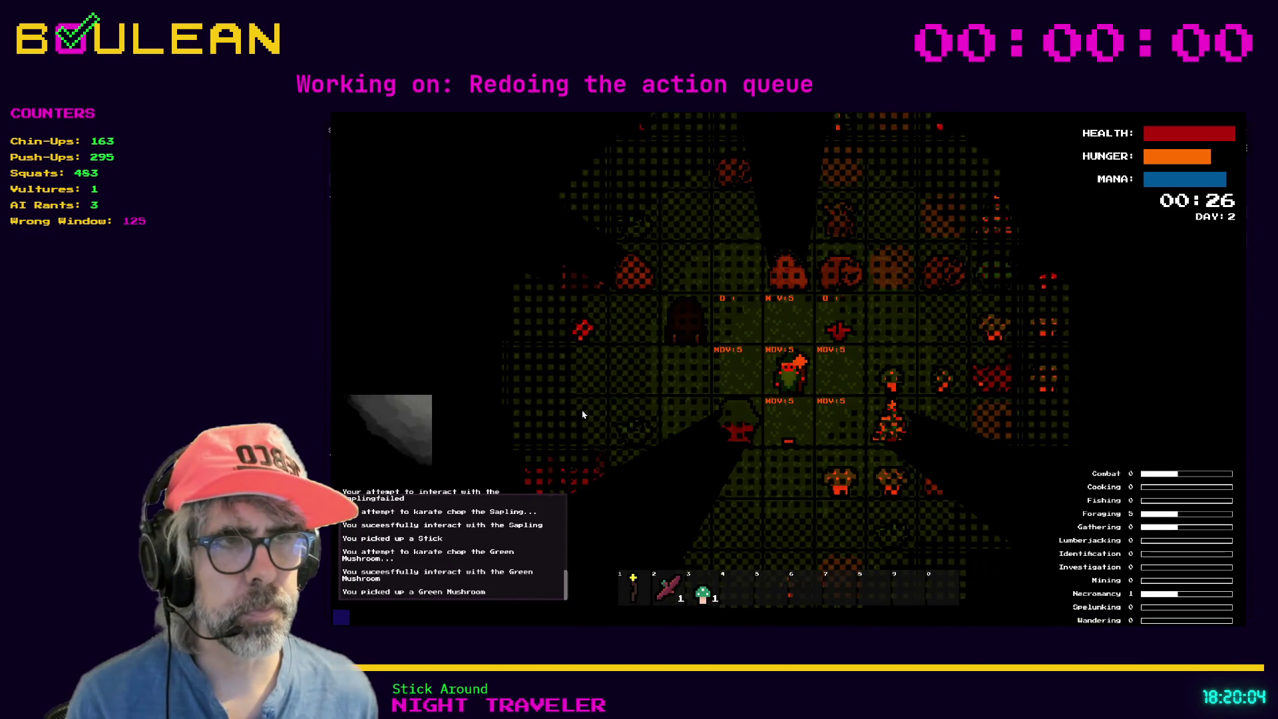
key(Down)
key(Right)
key(Down)
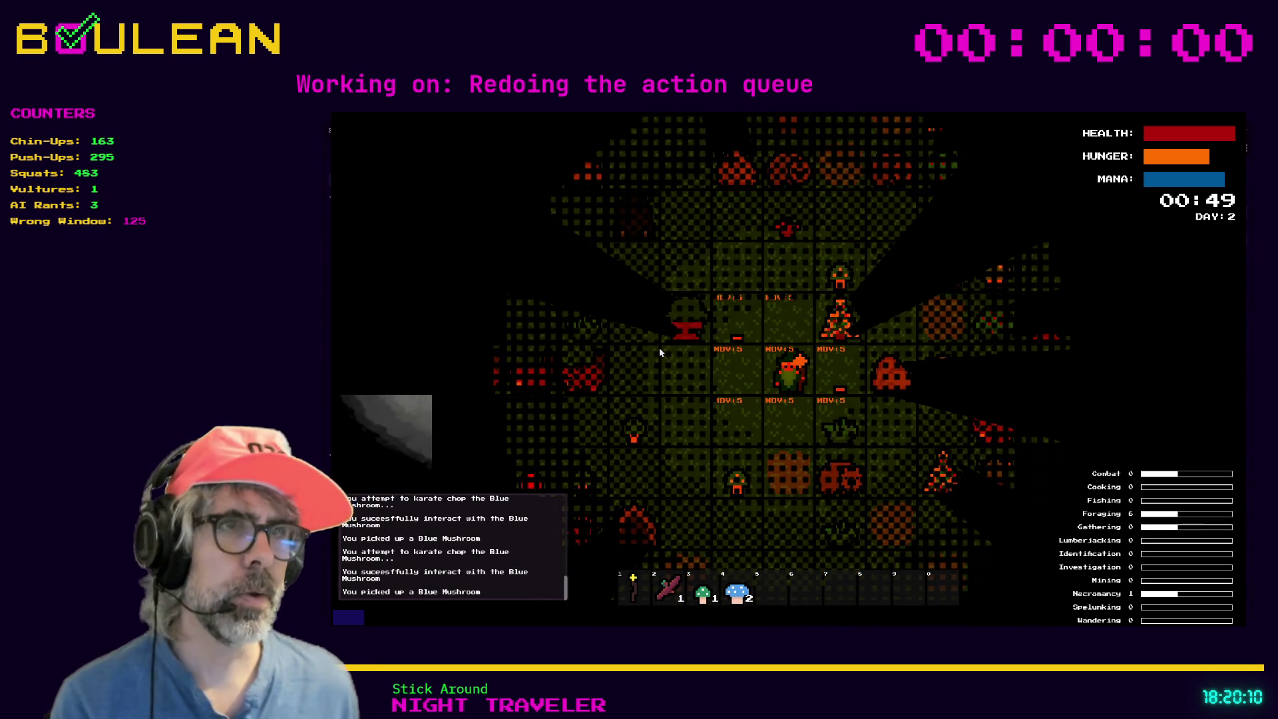
key(F8)
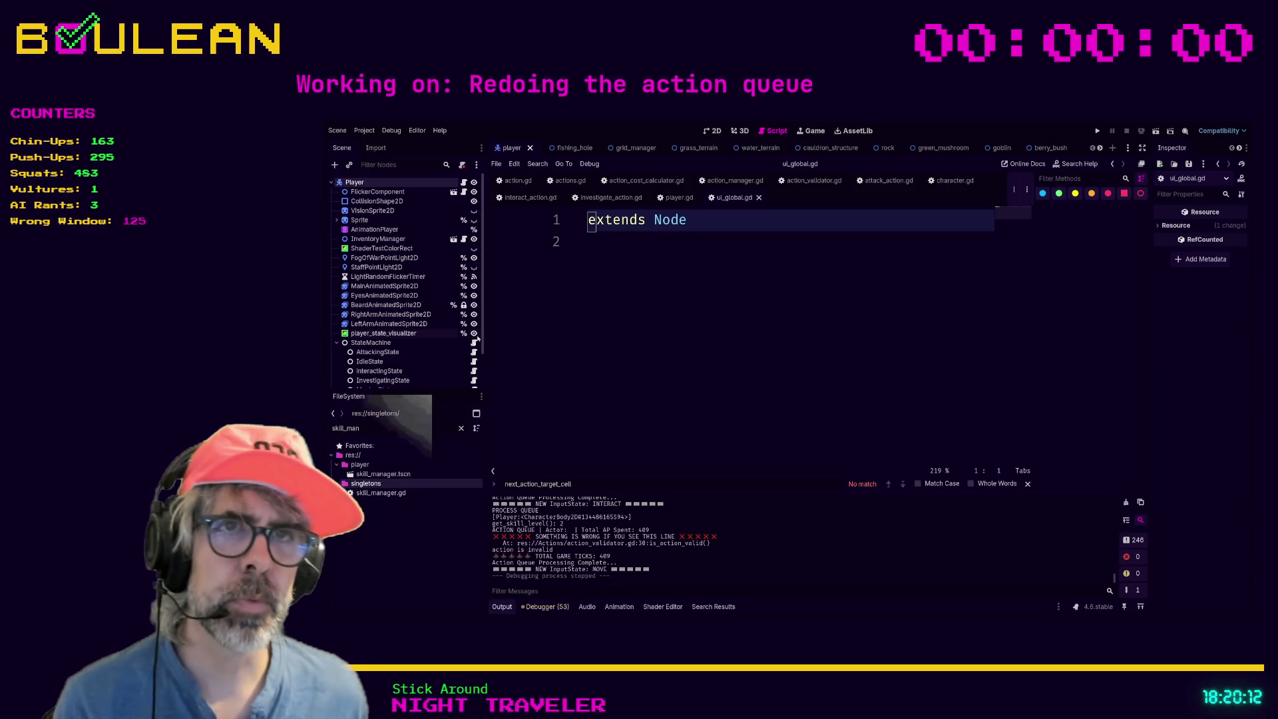
Clear the file filter and locate ui_global.gd in the singletons folder.
mouse_move(482, 352)
mouse_down()
mouse_move(481, 370)
mouse_move(508, 371)
mouse_up()
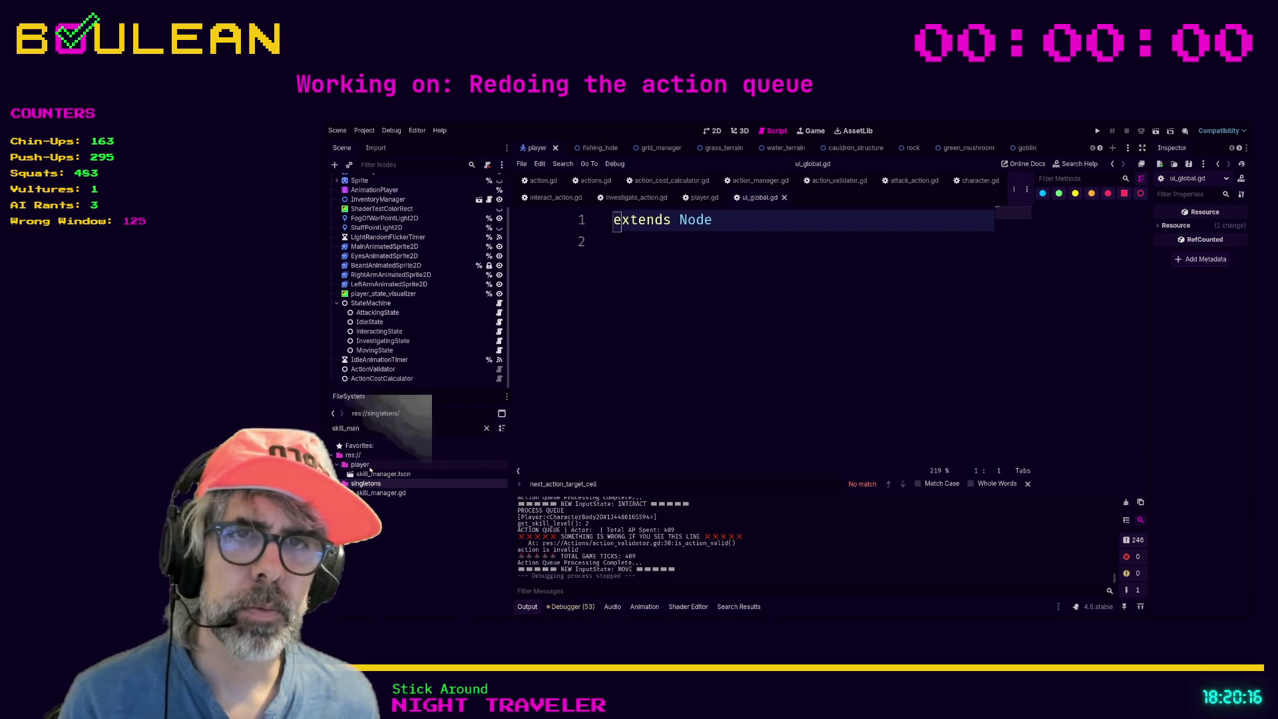
click(487, 428)
scroll(472, 485, down, 3)
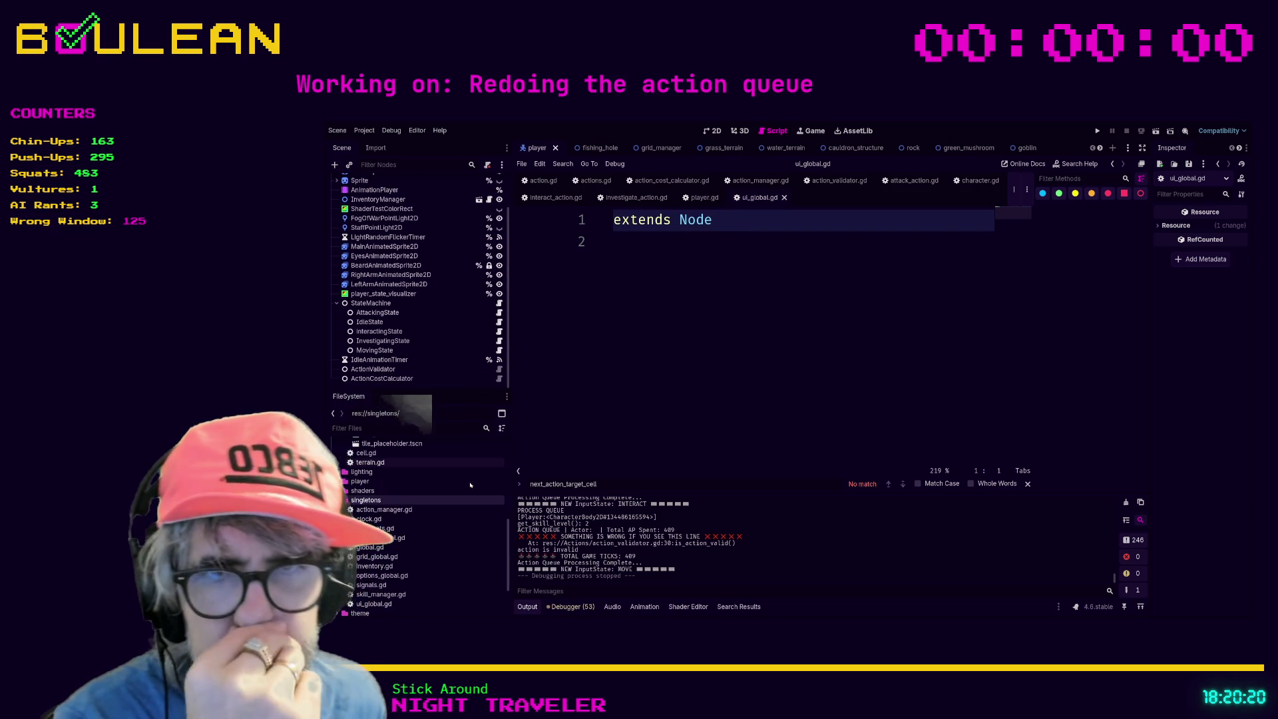
click(384, 582)
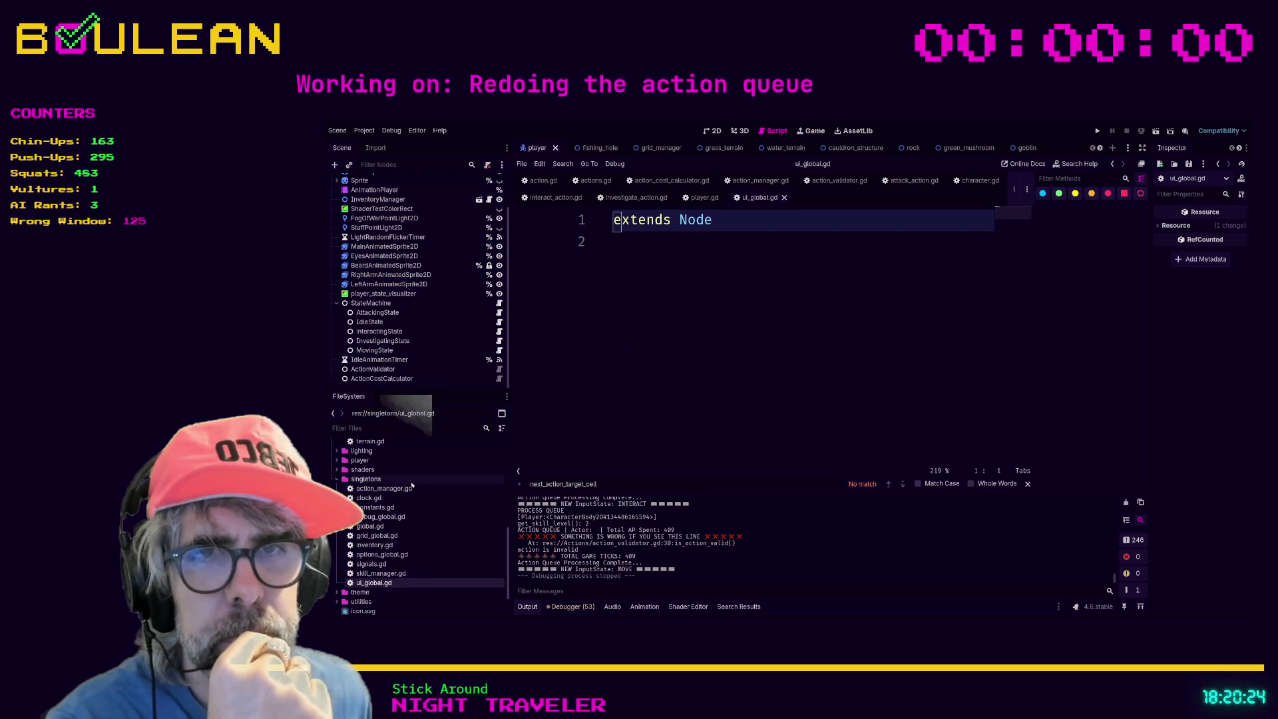
Open global.gd and inventory.gd in the script editor.
double_click(378, 526)
scroll(696, 350, up, 5)
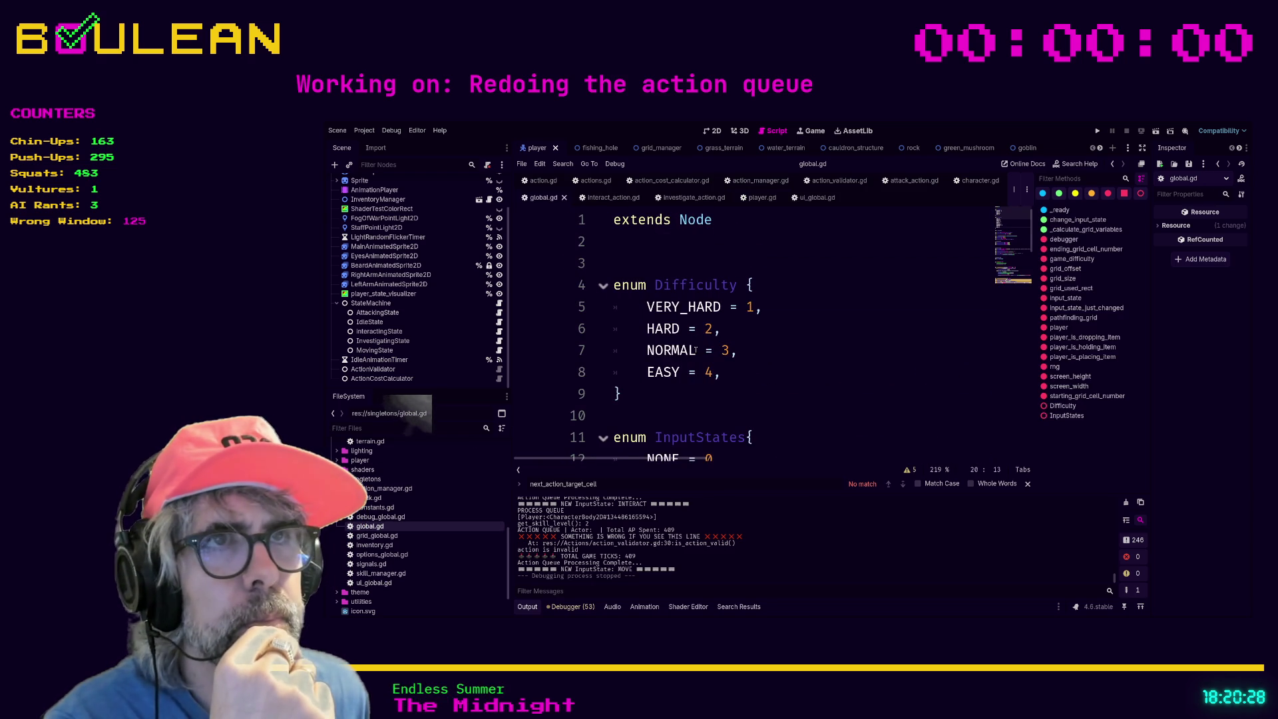
double_click(374, 545)
scroll(720, 325, up, 20)
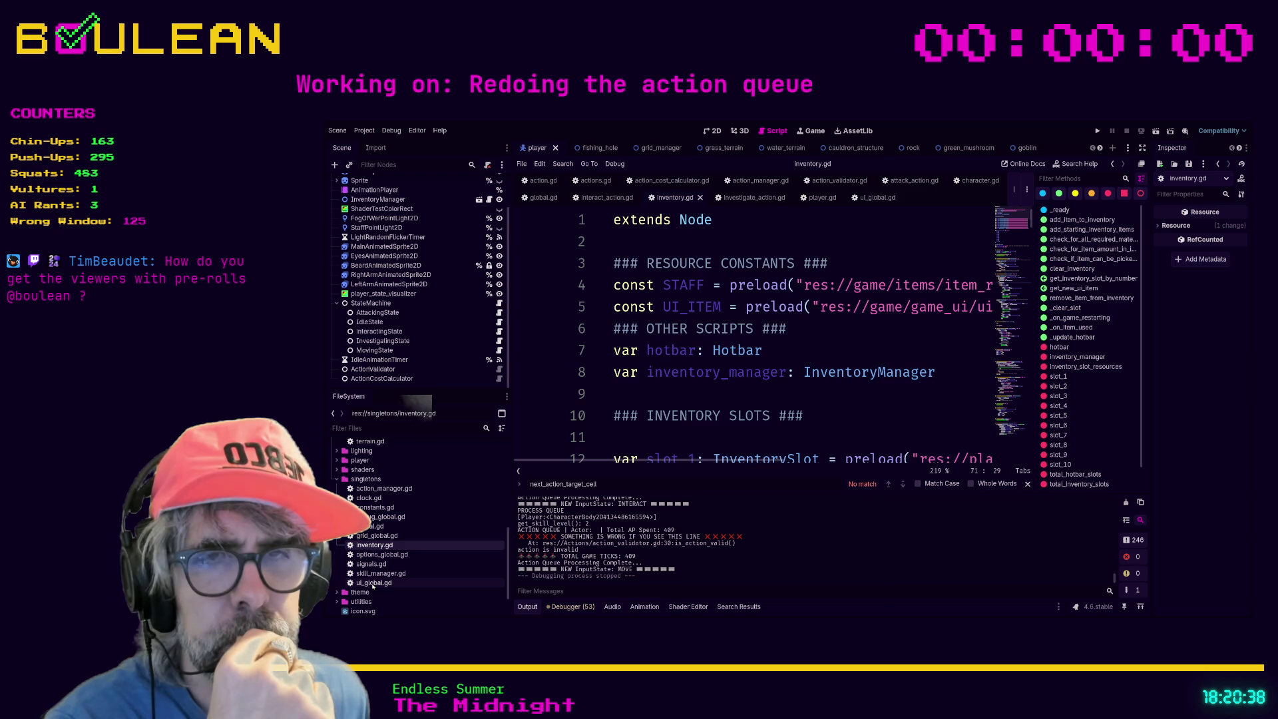
Open ui_global.gd and compare its extends Node line with global.gd.
double_click(373, 583)
key(End)
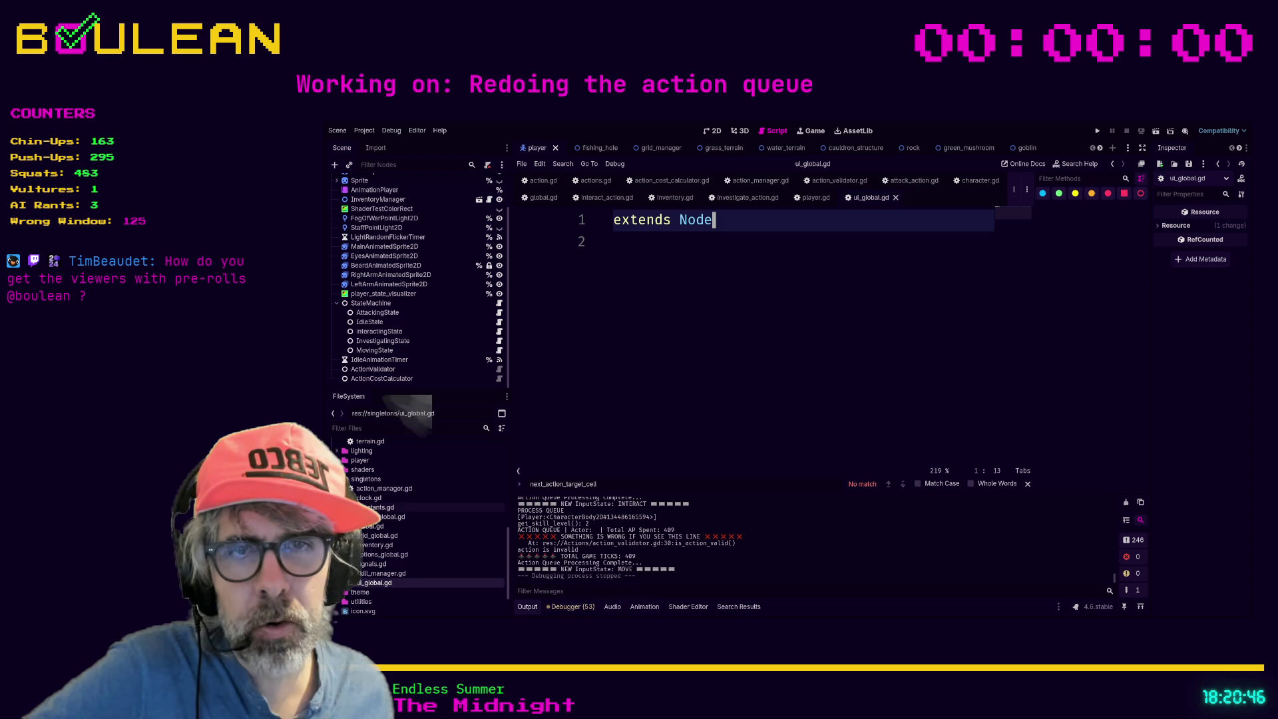
double_click(364, 526)
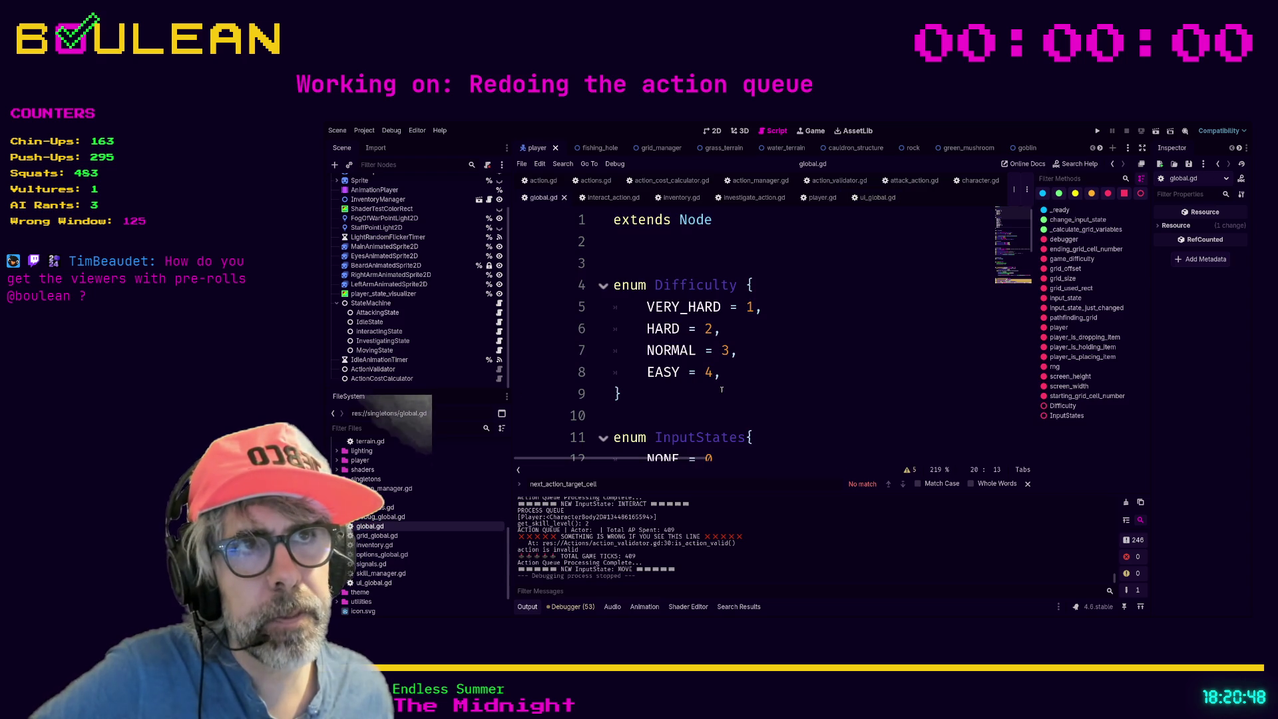
click(716, 219)
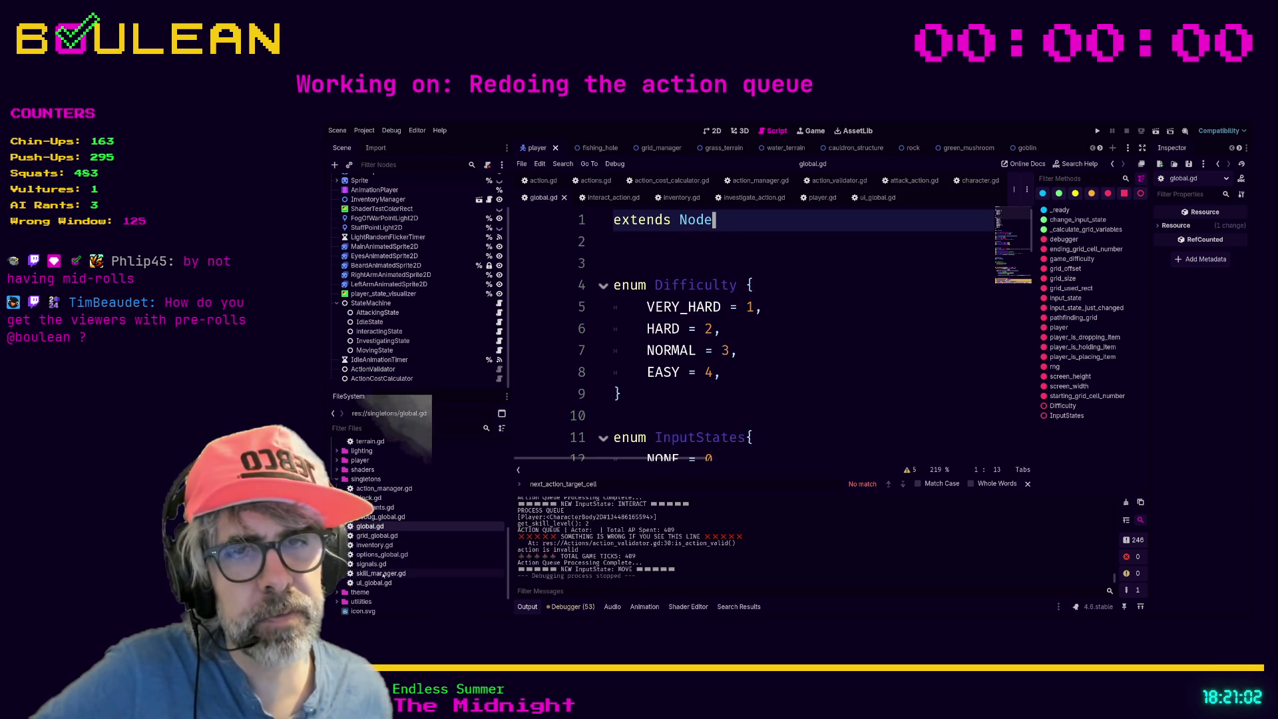
double_click(374, 583)
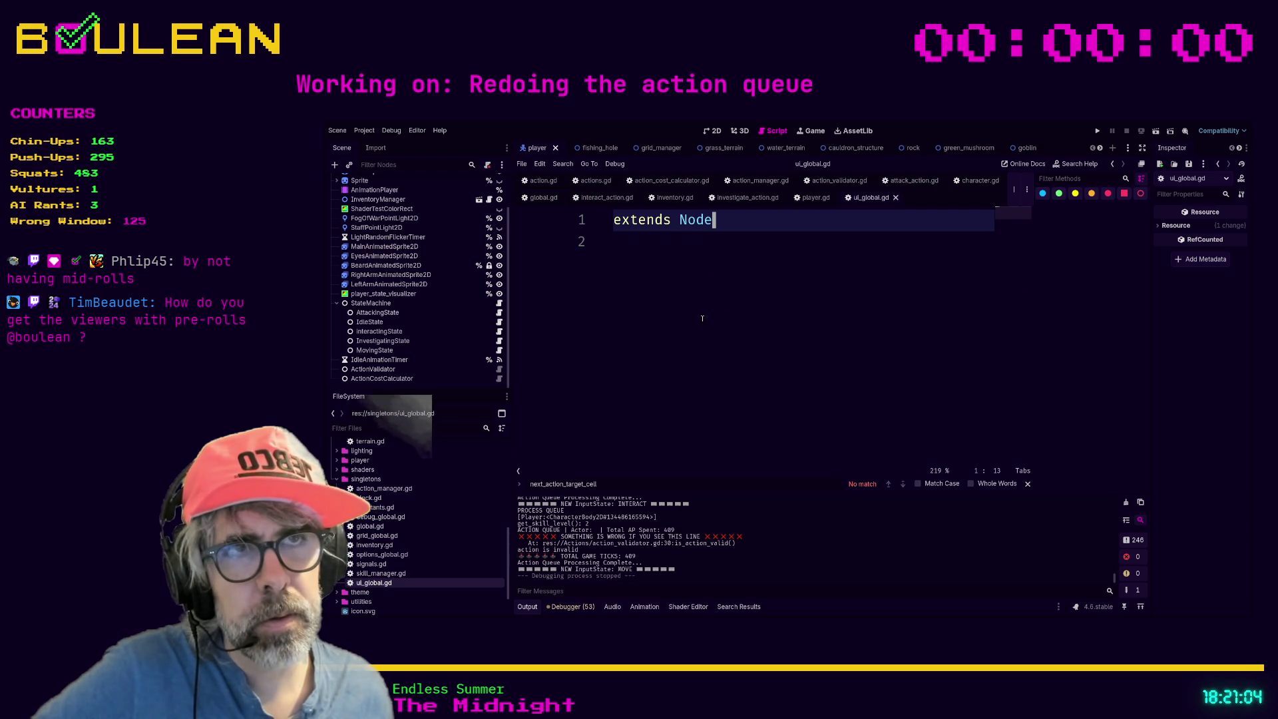
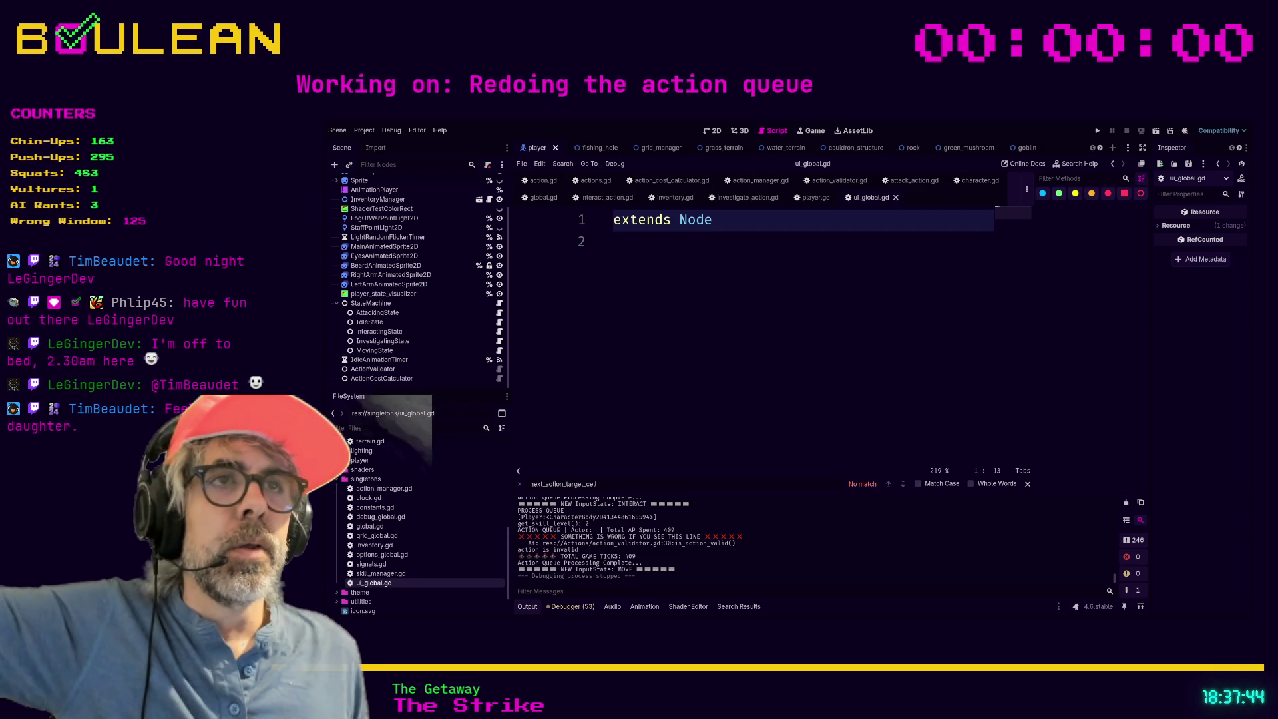
Add blank lines below 'extends Node' in ui_global.gd, then search the whole project for 'log'.
click(694, 274)
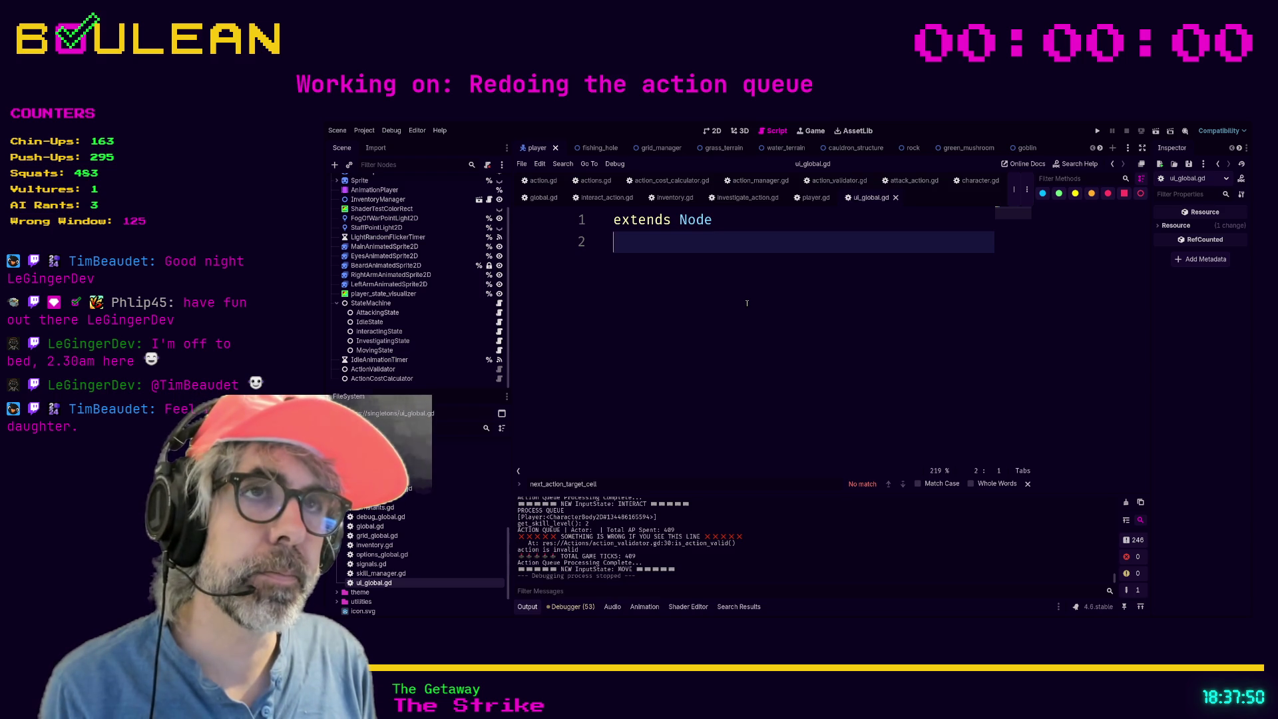
key(Return)
key(Return)
key(Return)
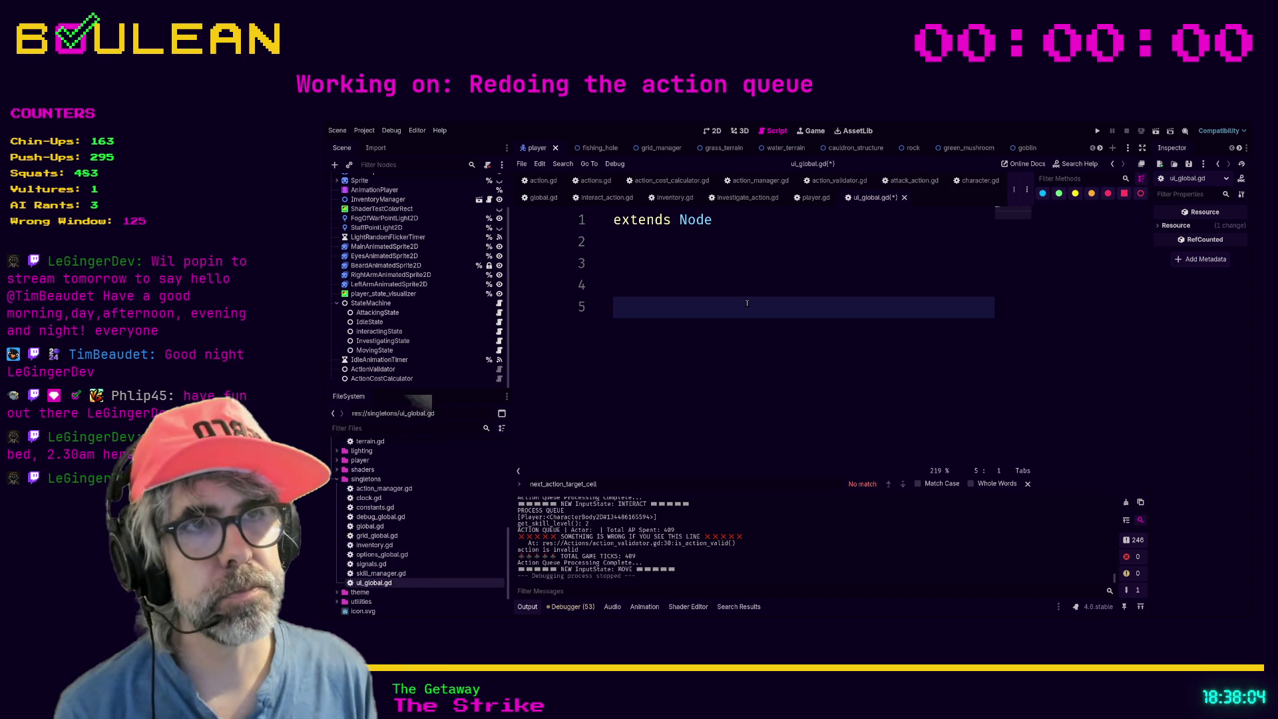
key(ctrl+shift+f)
key(Return)
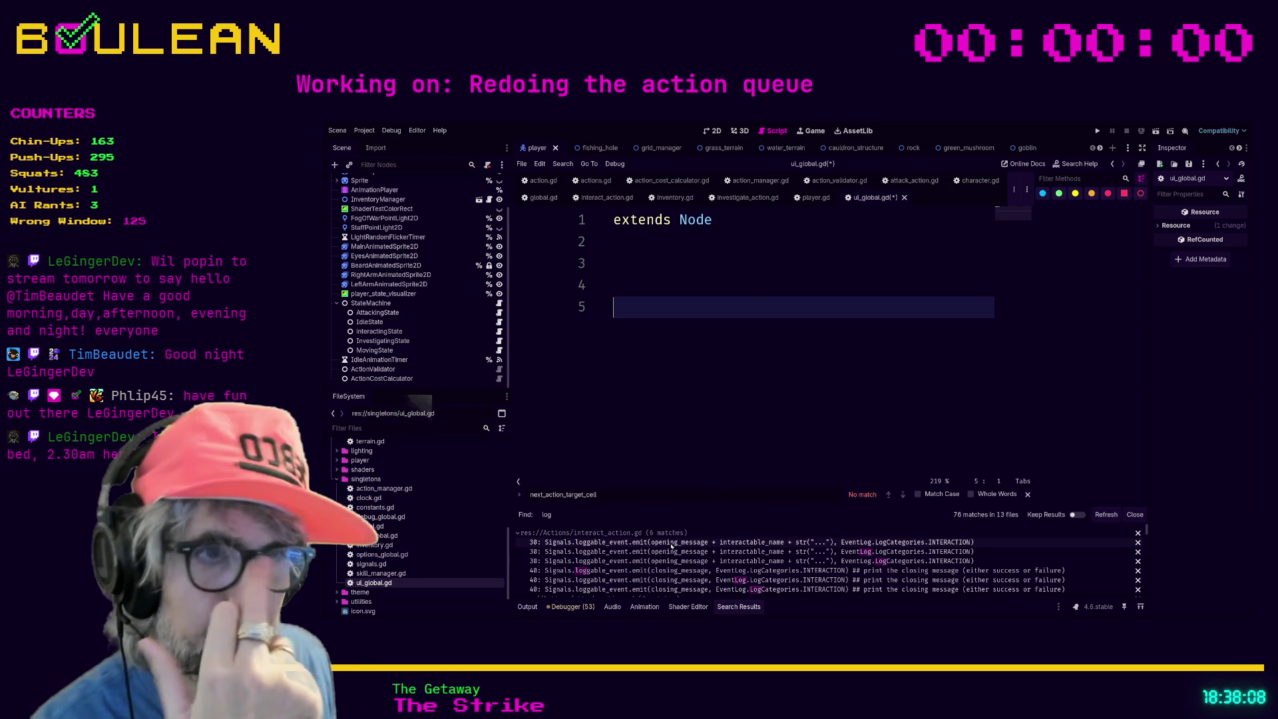
Enlarge the Search Results panel and scroll through the 76 'log' matches across 13 files.
drag(658, 509, 692, 432)
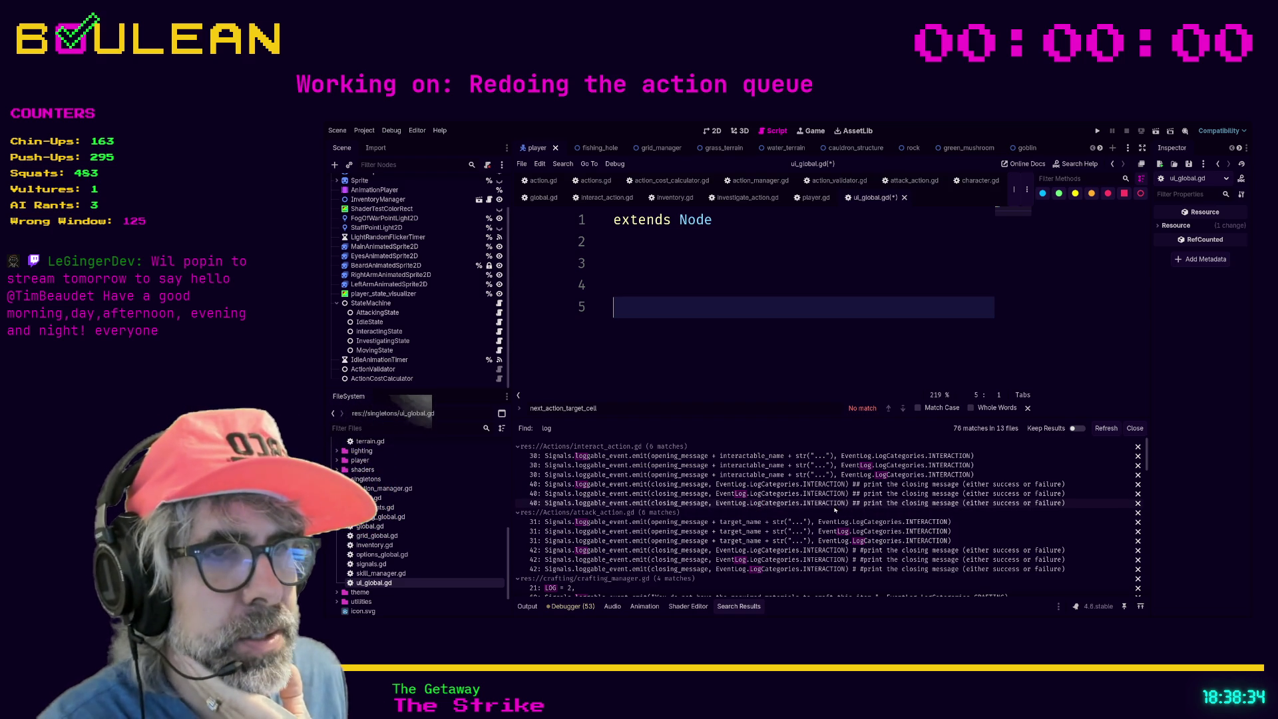
scroll(835, 510, down, 3)
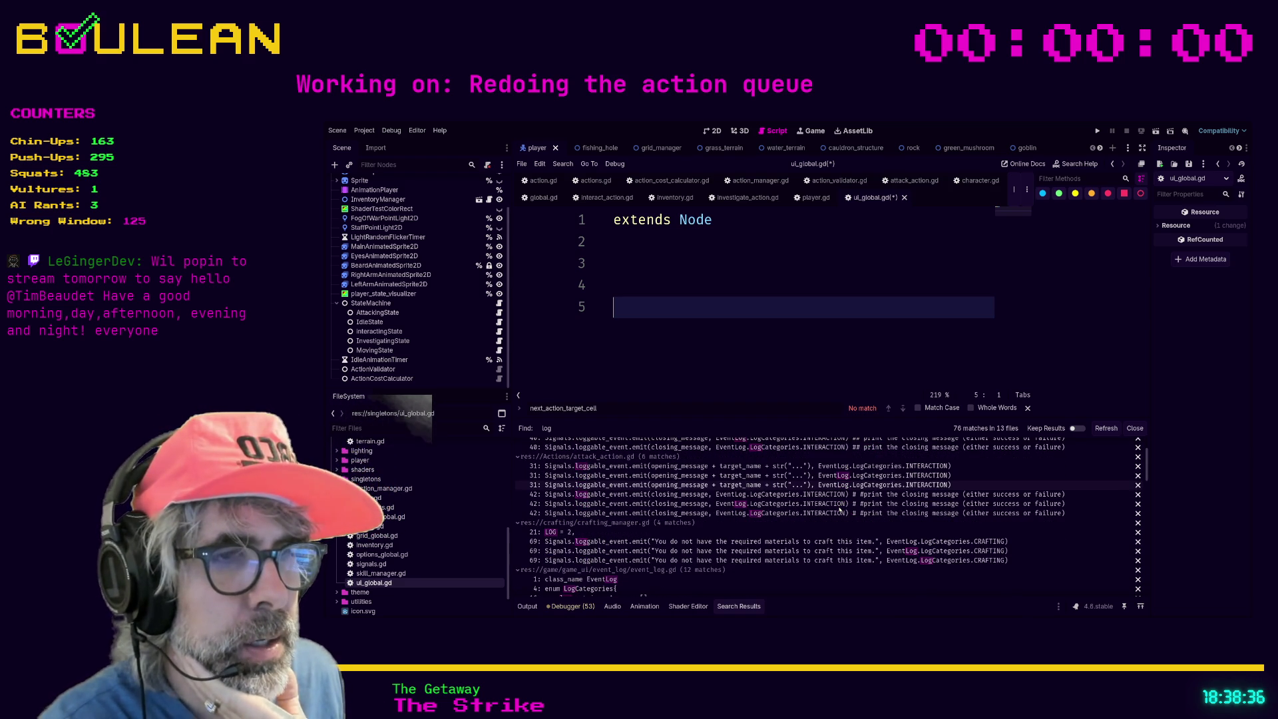
scroll(842, 511, up, 1)
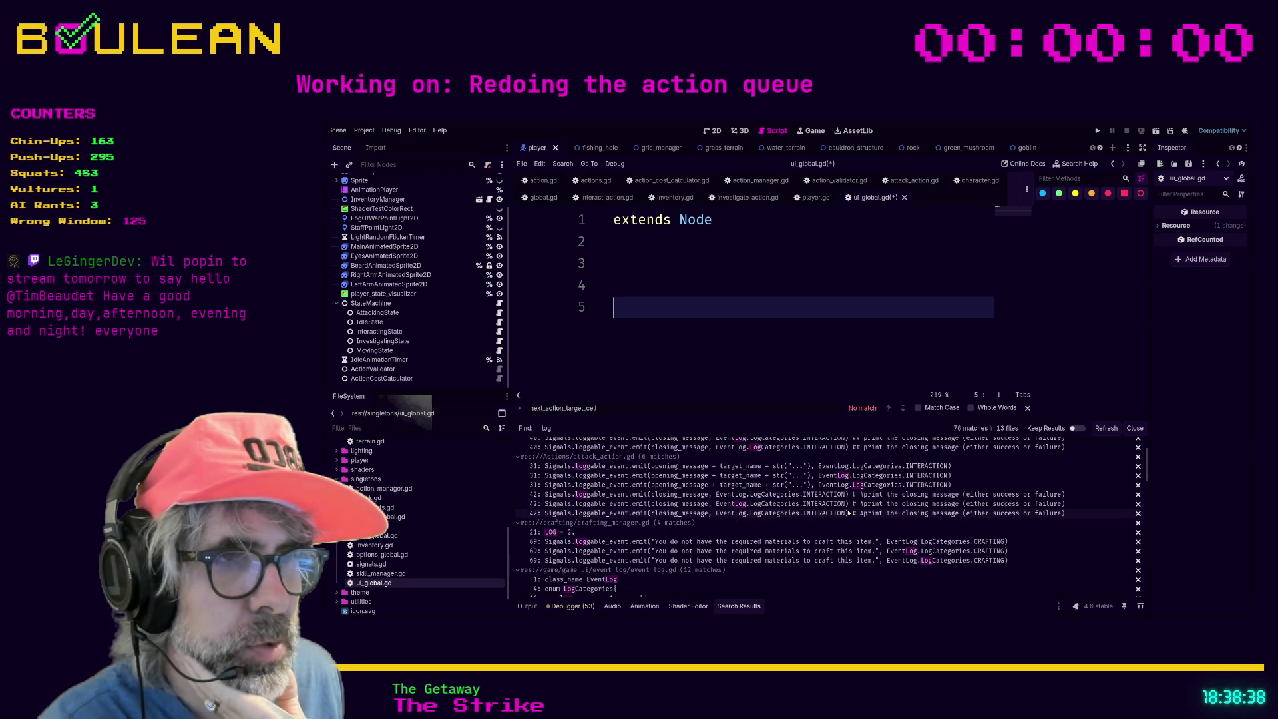
scroll(858, 510, up, 2)
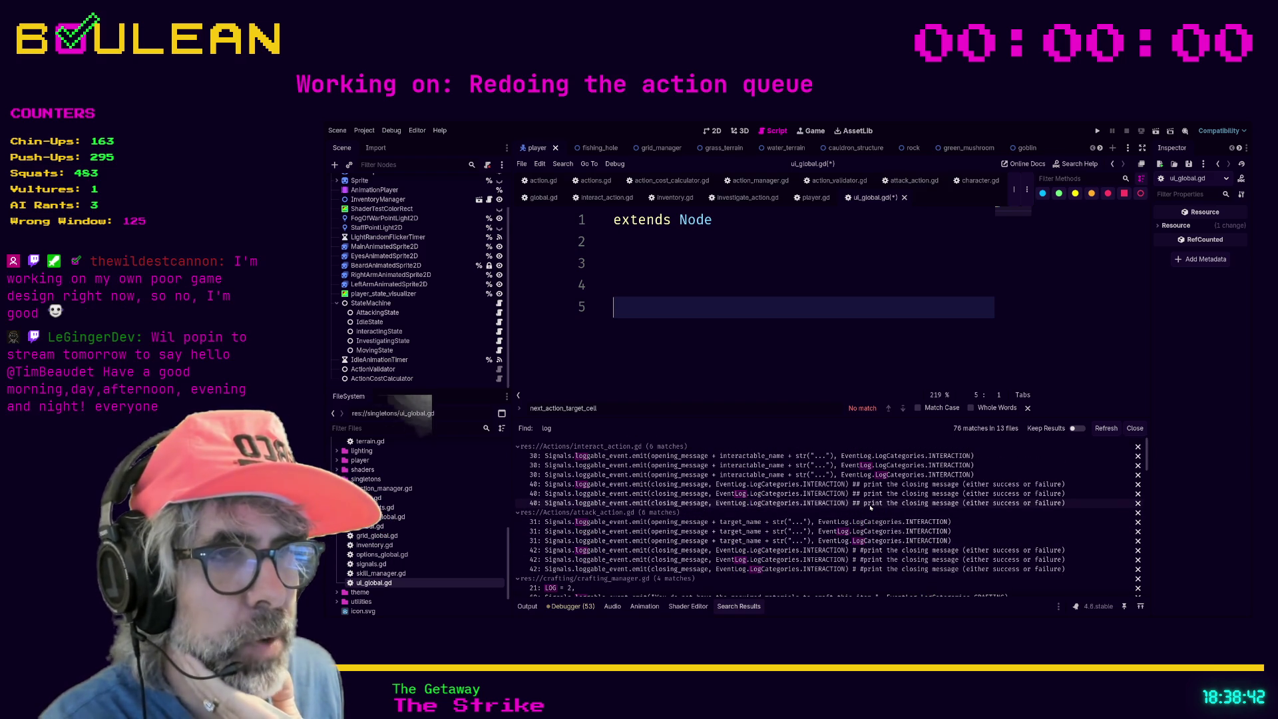
Filter the FileSystem dock by 'event' and open event_log.gd.
click(741, 504)
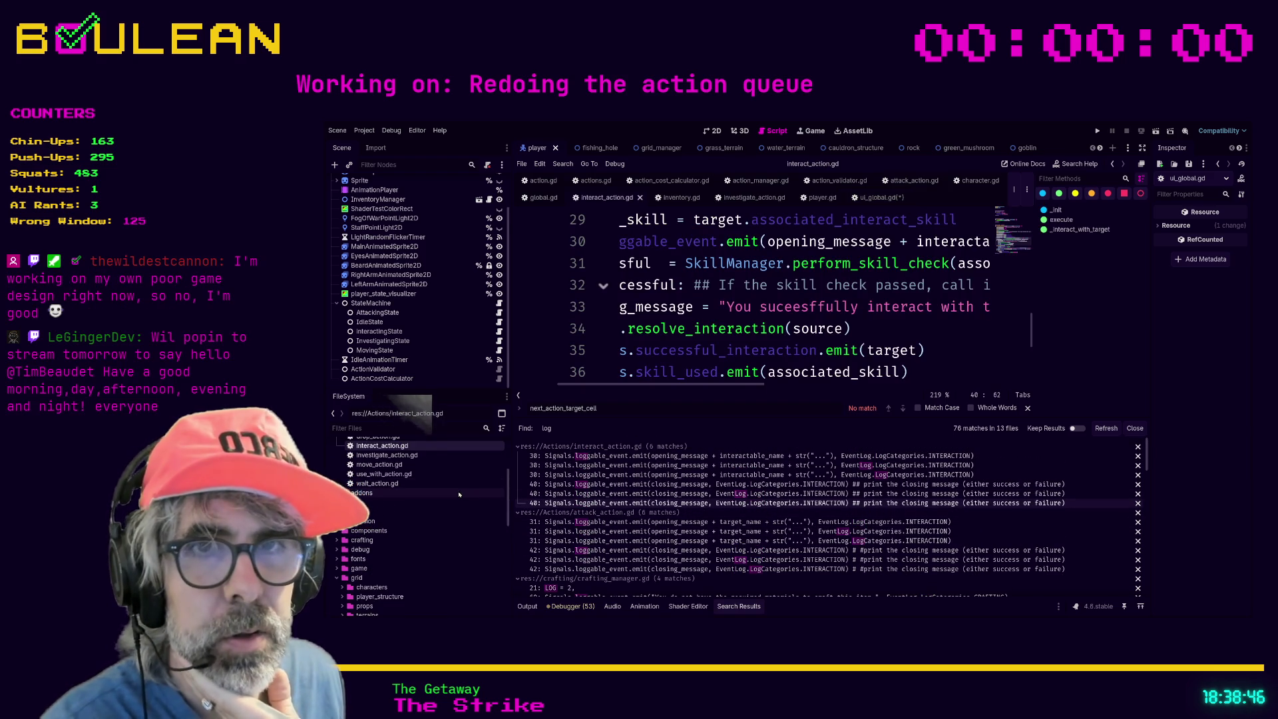
click(420, 428)
text(event)
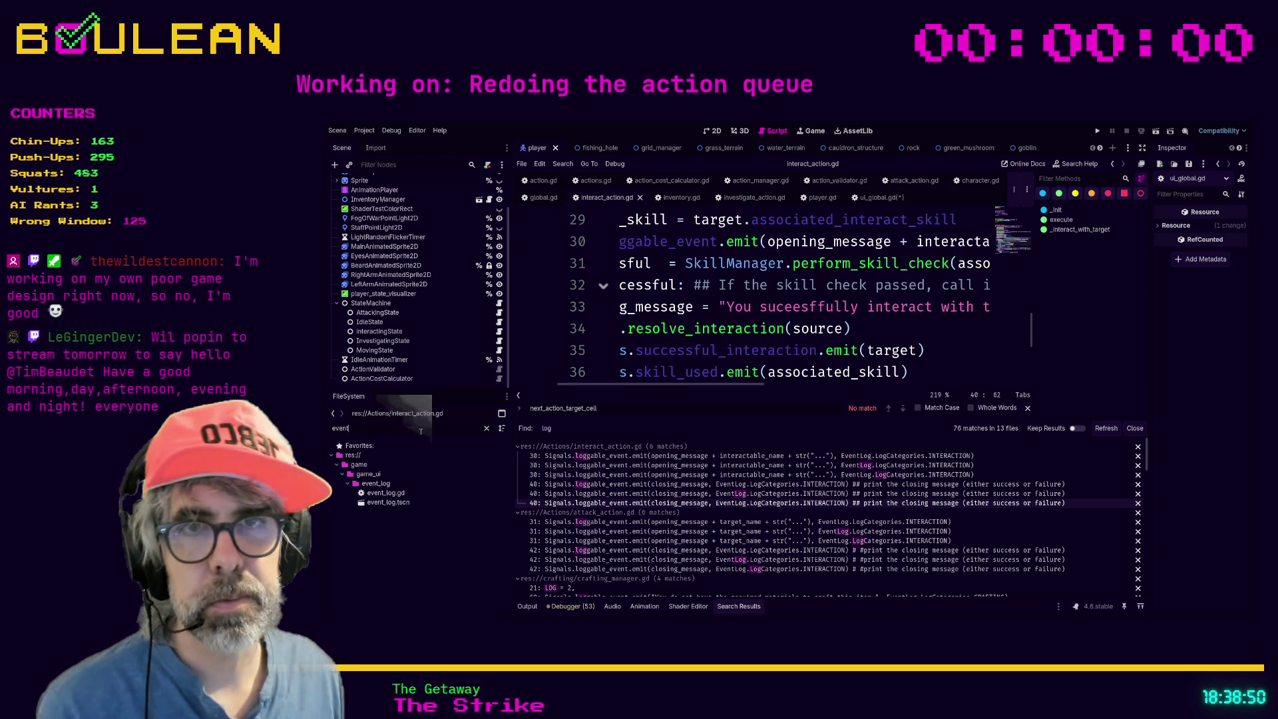
double_click(386, 493)
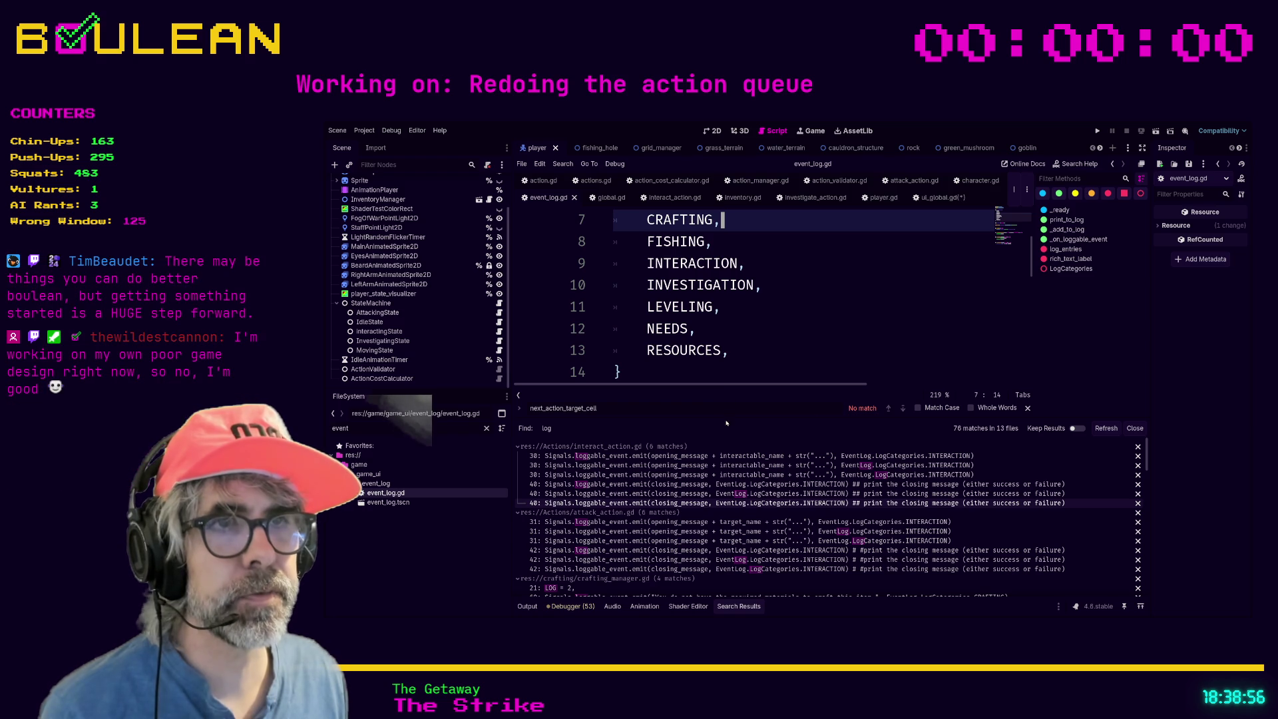
Give the code view more room and scroll through event_log.gd's logging functions, stopping on line 24.
drag(728, 403, 729, 490)
scroll(804, 369, down, 2)
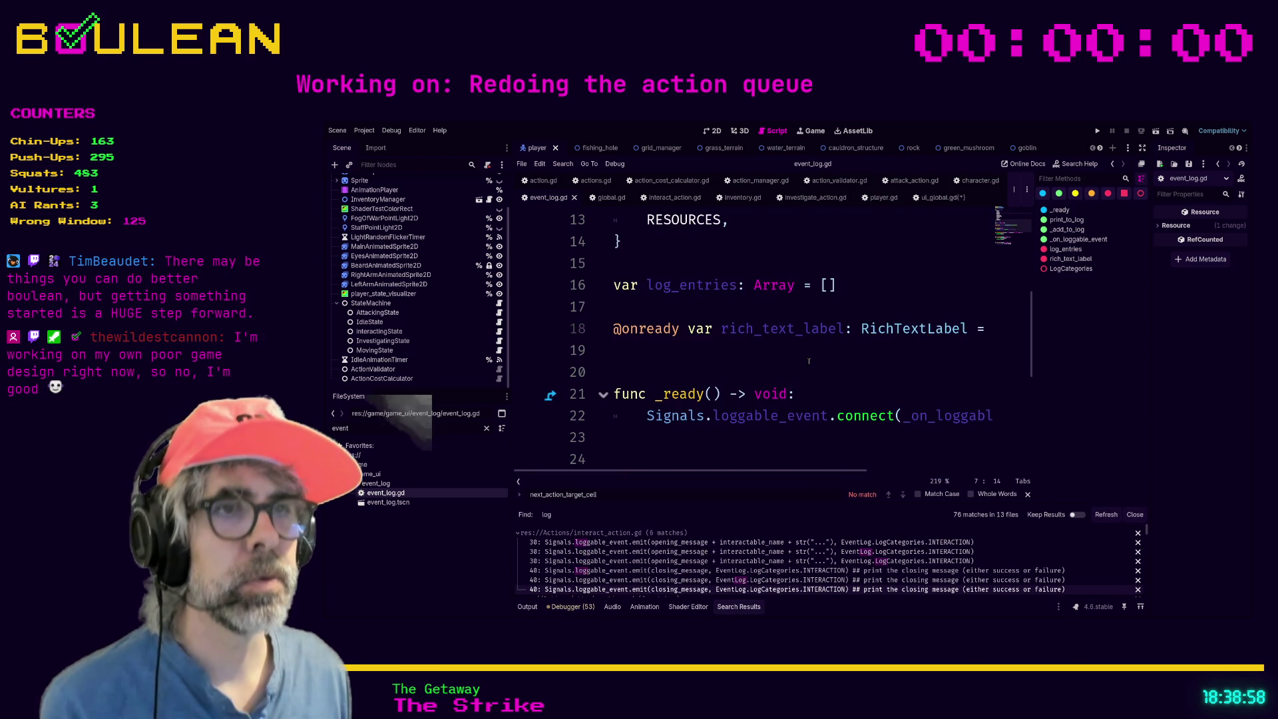
scroll(829, 369, down, 3)
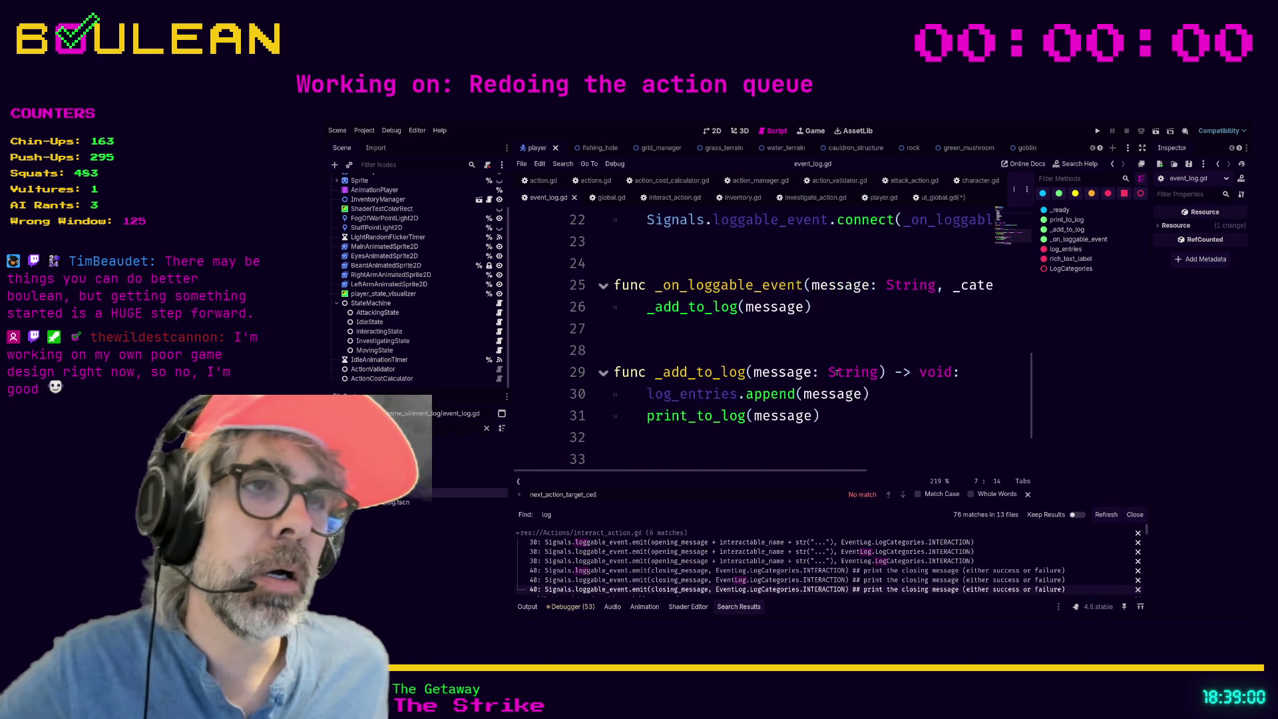
scroll(693, 317, down, 2)
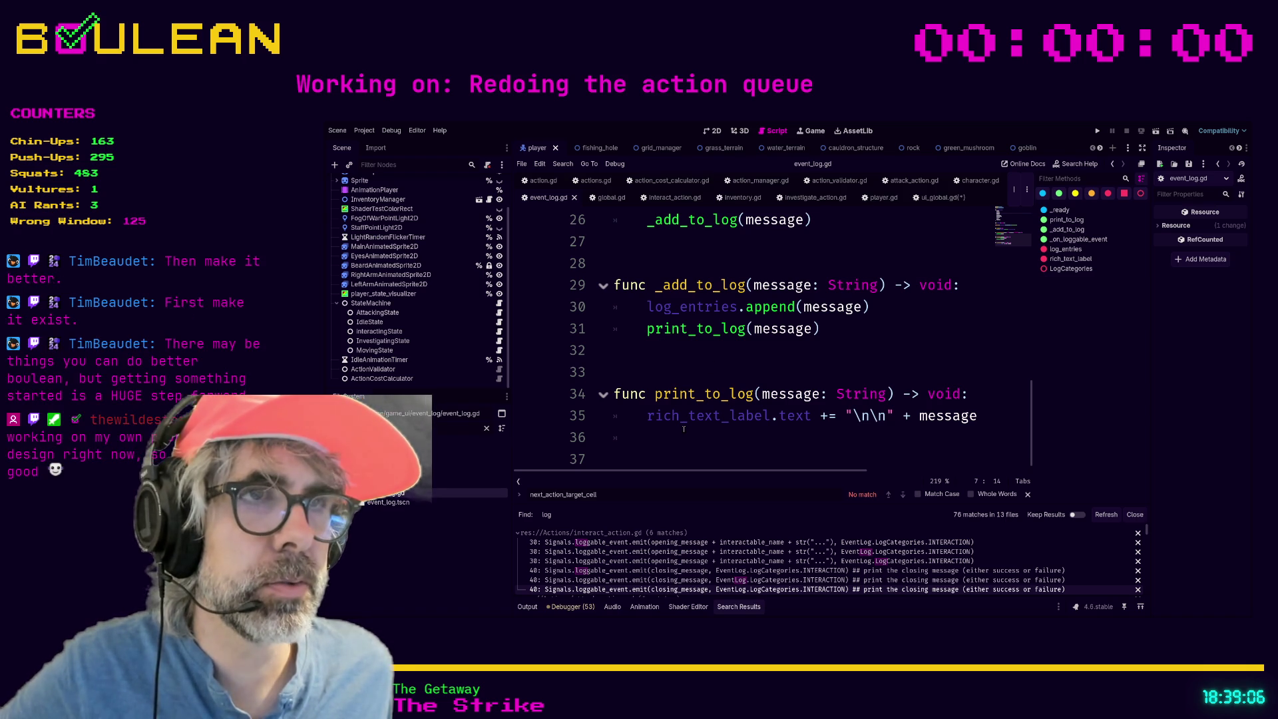
scroll(683, 428, up, 3)
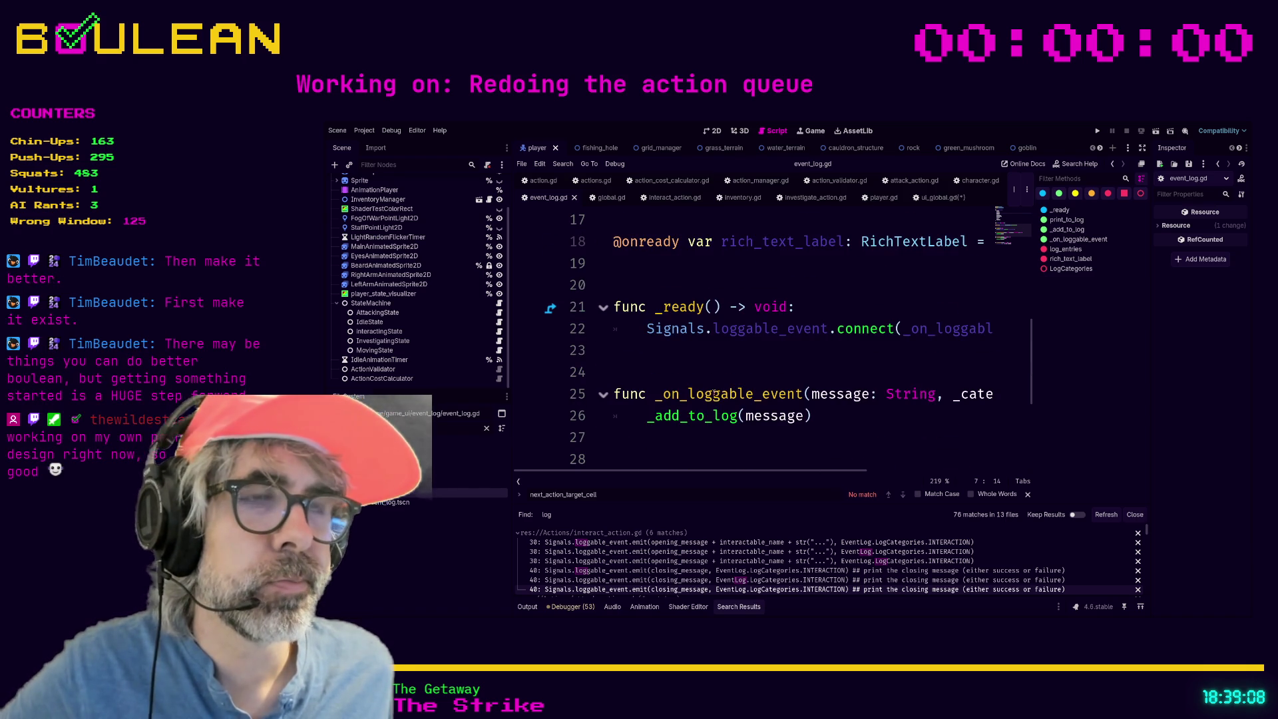
click(723, 371)
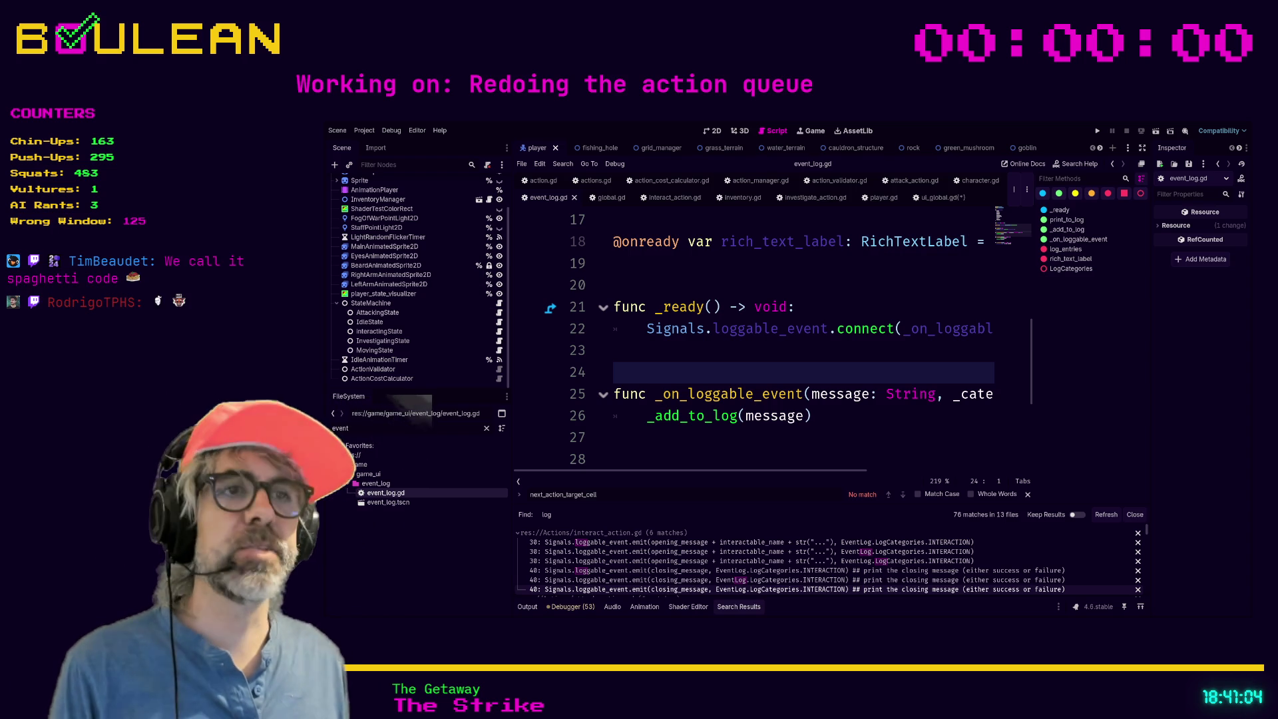
Filter the FileSystem dock by 'u' to find ui_global.gd.
scroll(715, 377, up, 1)
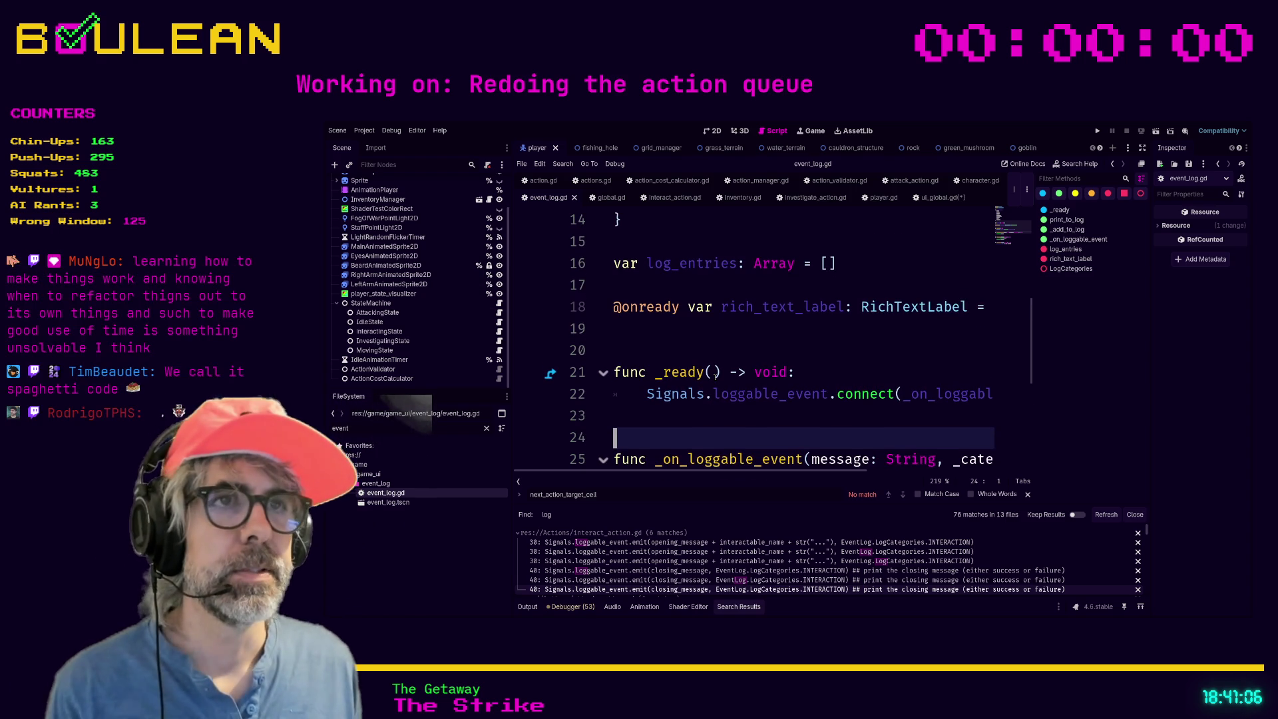
click(394, 502)
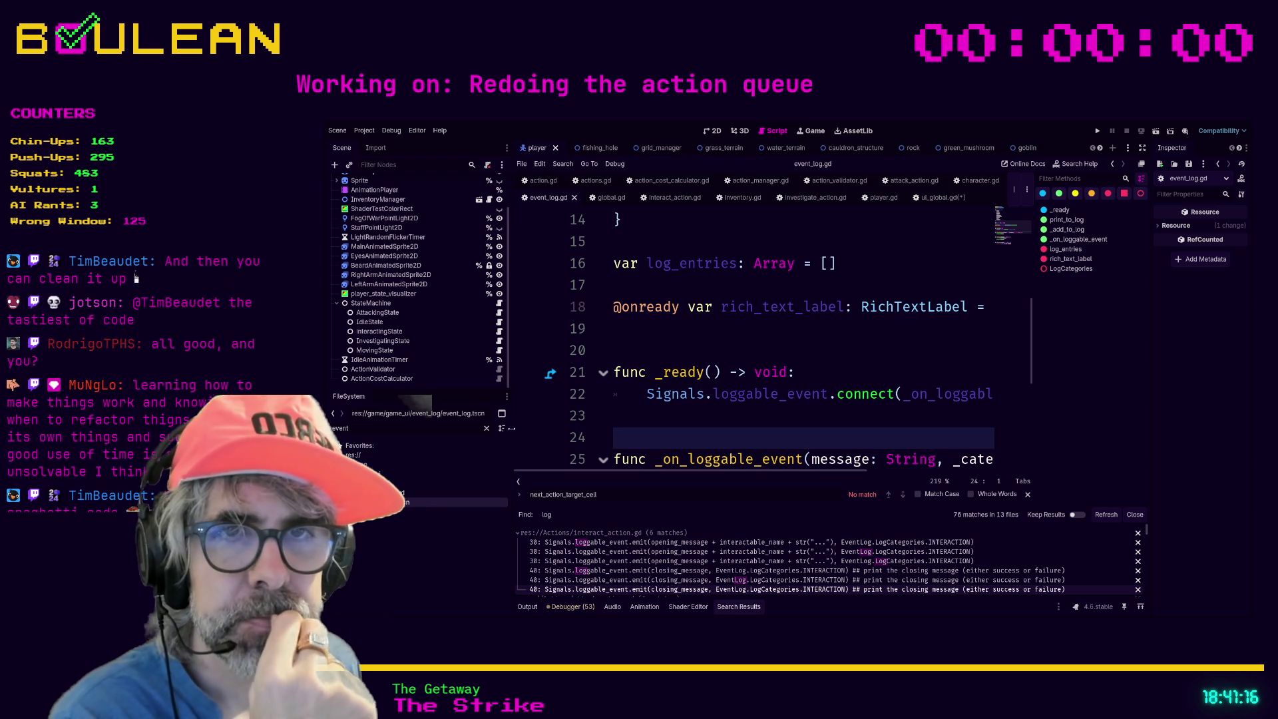
double_click(467, 424)
text(u)
scroll(435, 525, down, 3)
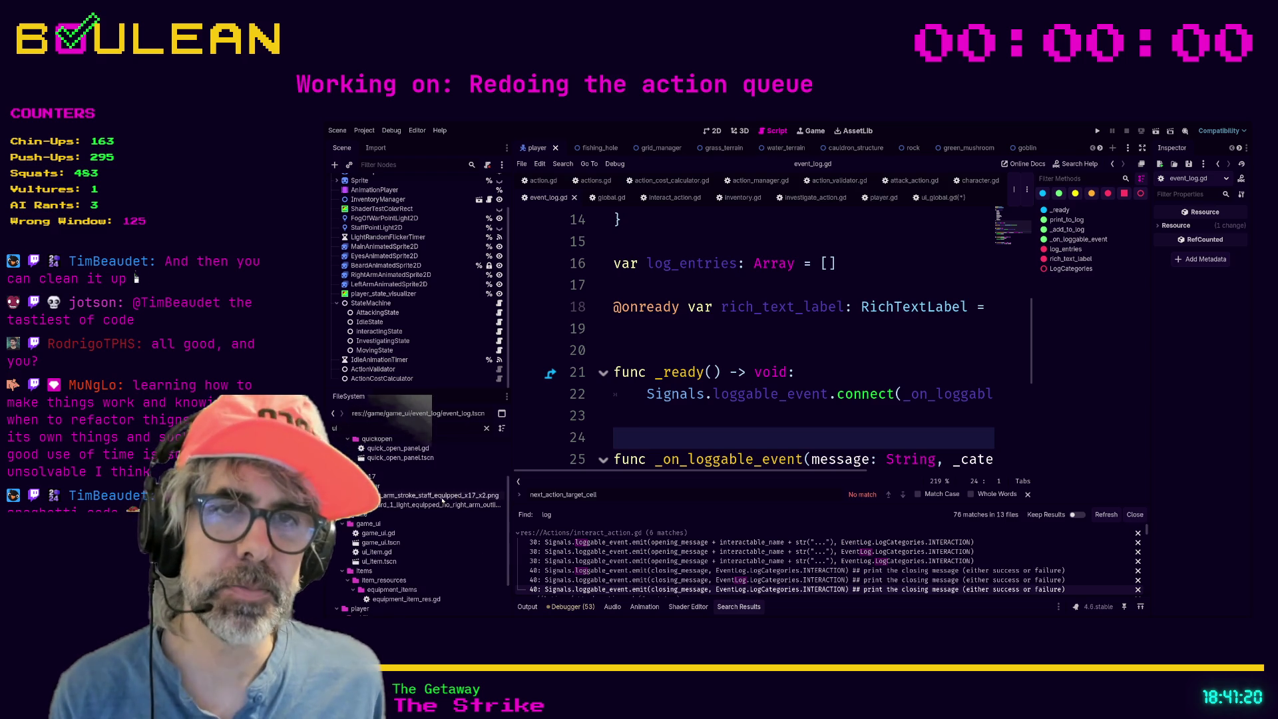
scroll(436, 525, up, 3)
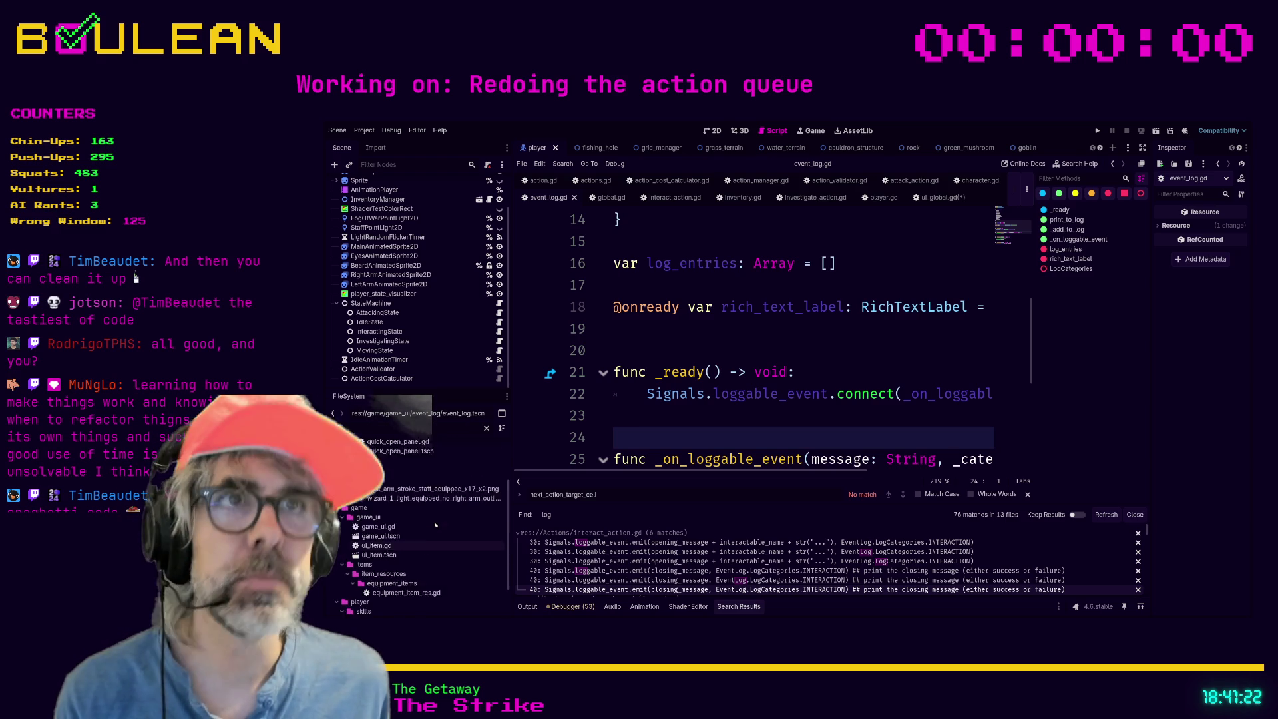
Remove the extra blank lines in ui_global.gd, leaving only 'extends Node'.
click(937, 199)
key(BackSpace)
key(BackSpace)
key(BackSpace)
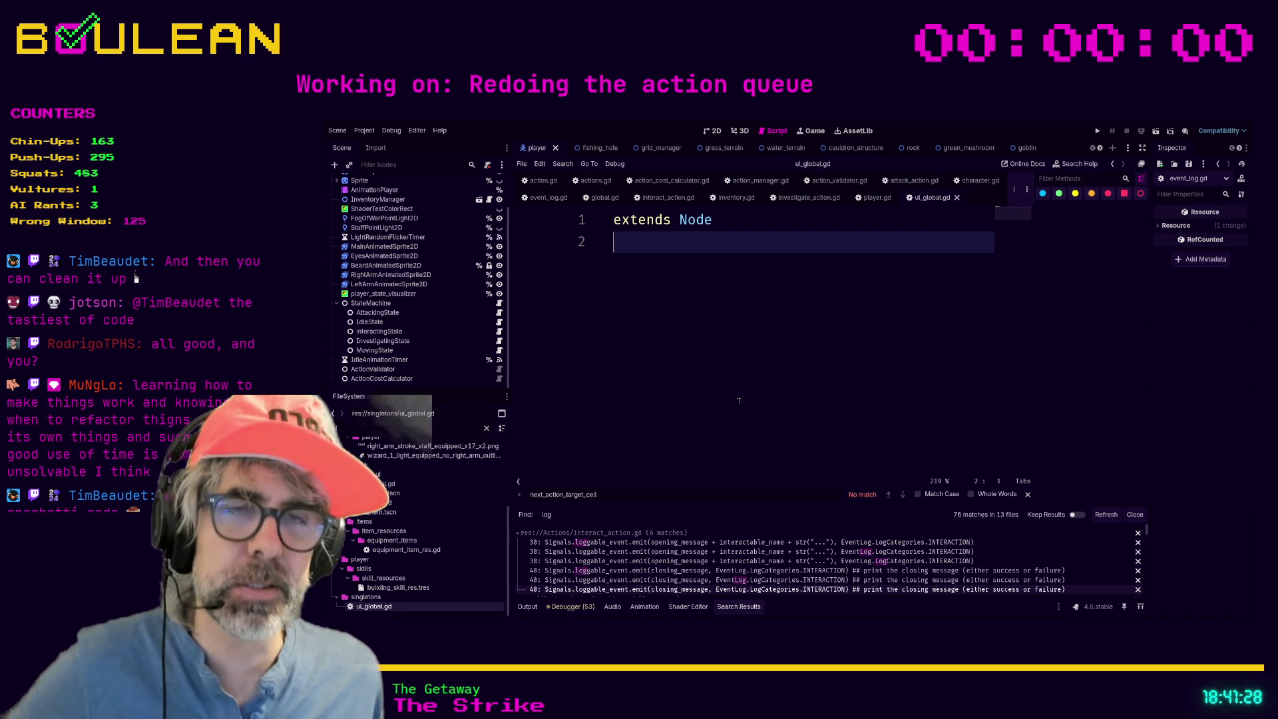
drag(510, 533, 505, 498)
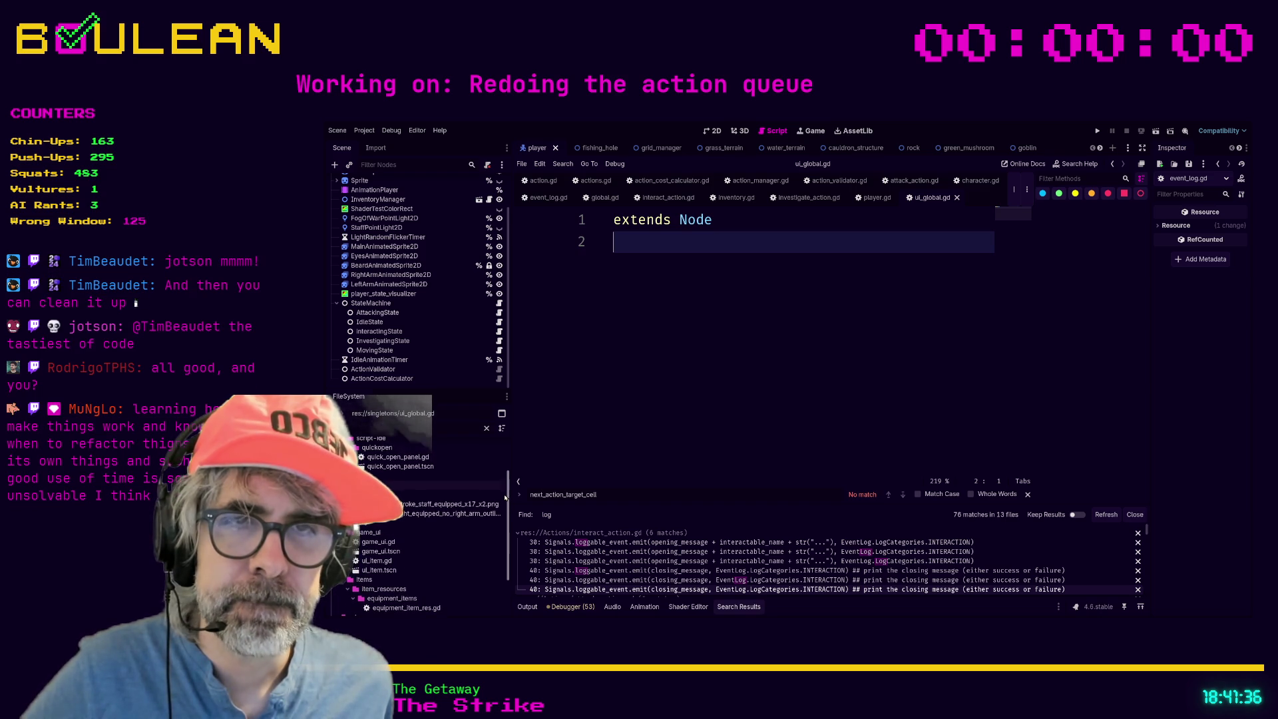